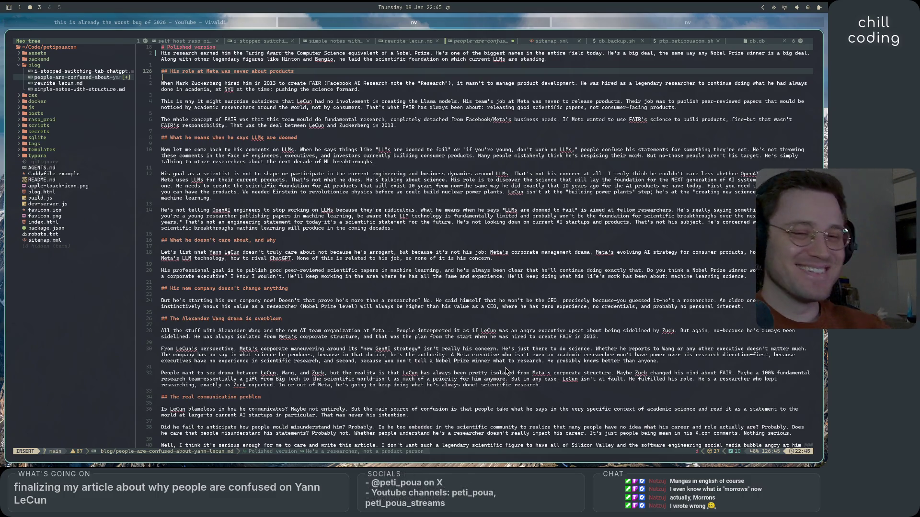
# - Bring the Vivaldi browser to the front and open a new tab for searching
pyautogui.press('super+Left')
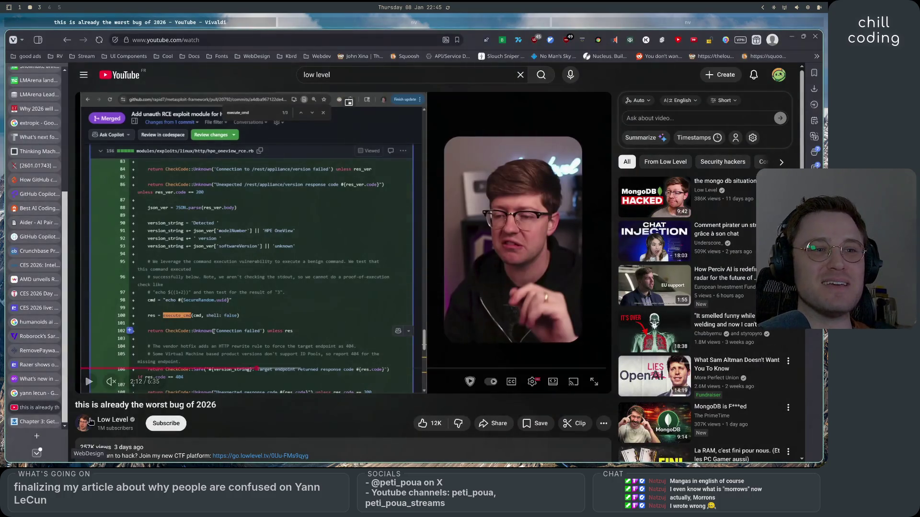
pyautogui.click(39, 438)
# - Search Google for 'morrows' and open Merriam-Webster's definition page for morrow
pyautogui.write('morrows')
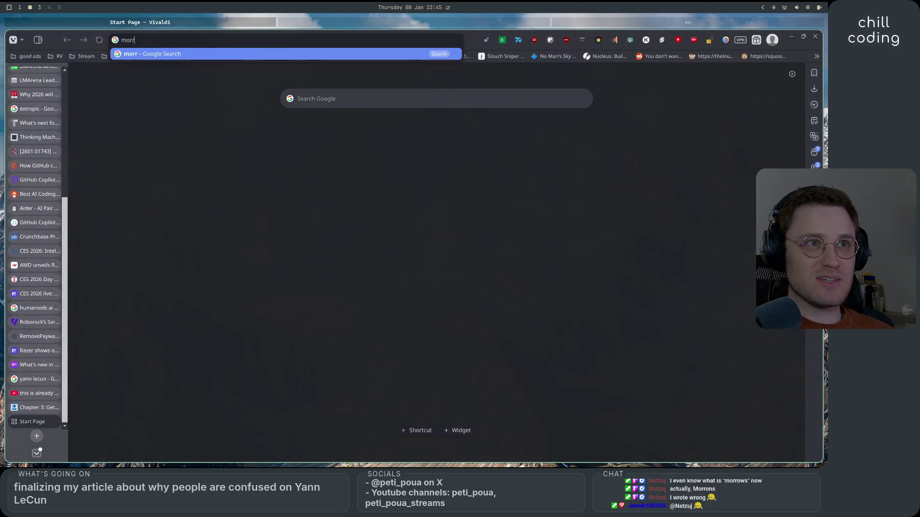
pyautogui.press('Return')
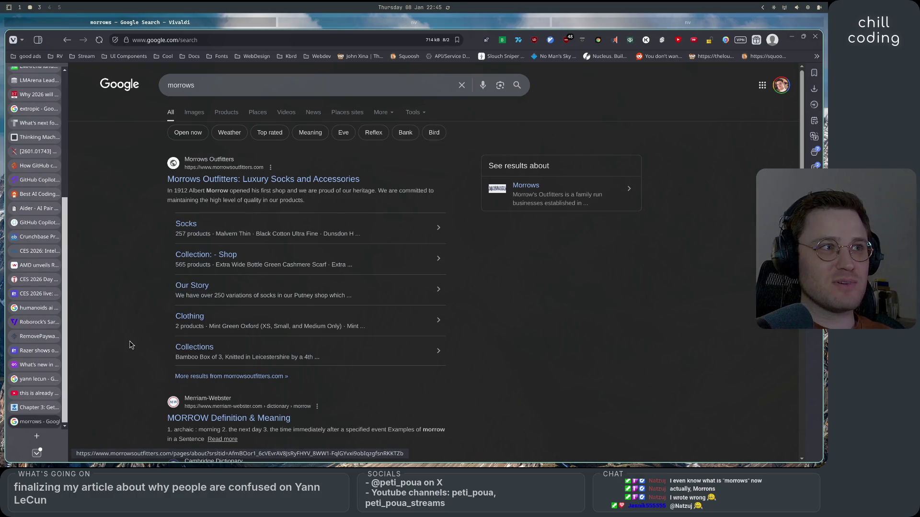
pyautogui.scroll(-4, 237, 297)
pyautogui.click(236, 213)
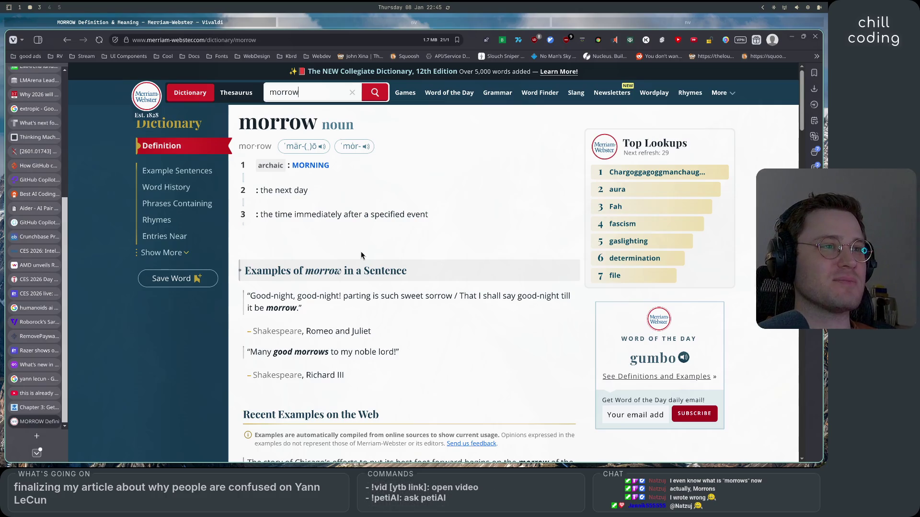
pyautogui.doubleClick(259, 167)
pyautogui.click(327, 196)
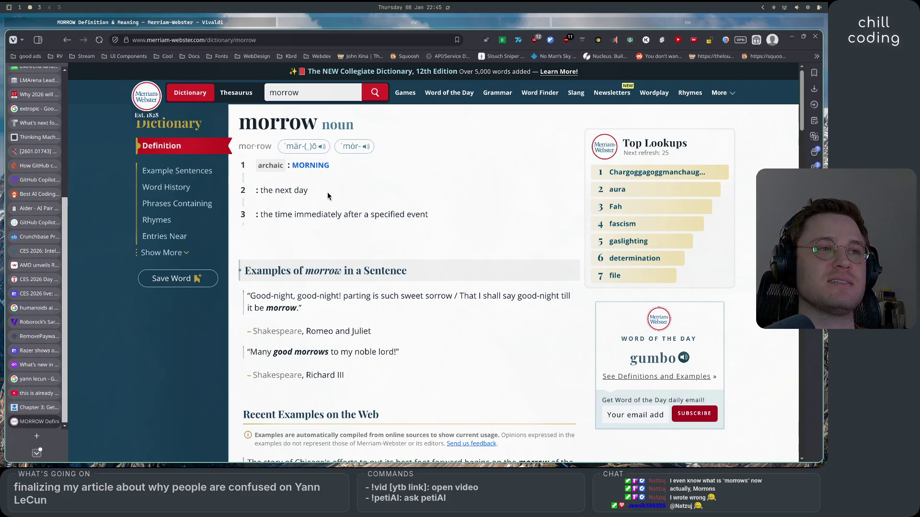
pyautogui.moveTo(253, 194); pyautogui.dragTo(355, 192)
pyautogui.click(355, 192)
pyautogui.moveTo(259, 214); pyautogui.dragTo(437, 225)
pyautogui.click(437, 225)
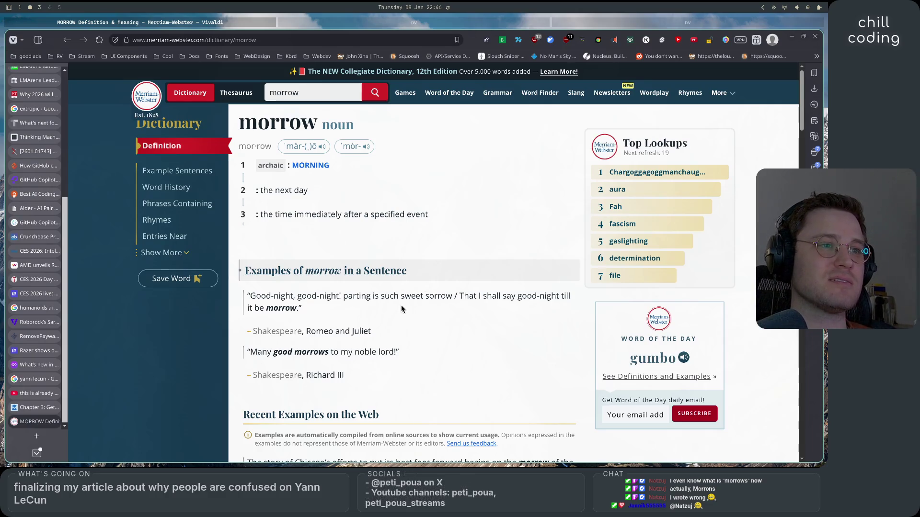
pyautogui.moveTo(255, 296); pyautogui.dragTo(437, 293)
pyautogui.click(436, 293)
pyautogui.moveTo(340, 296)
pyautogui.mouseDown()
pyautogui.moveTo(581, 302)
pyautogui.moveTo(521, 309)
pyautogui.mouseUp()
pyautogui.click(521, 310)
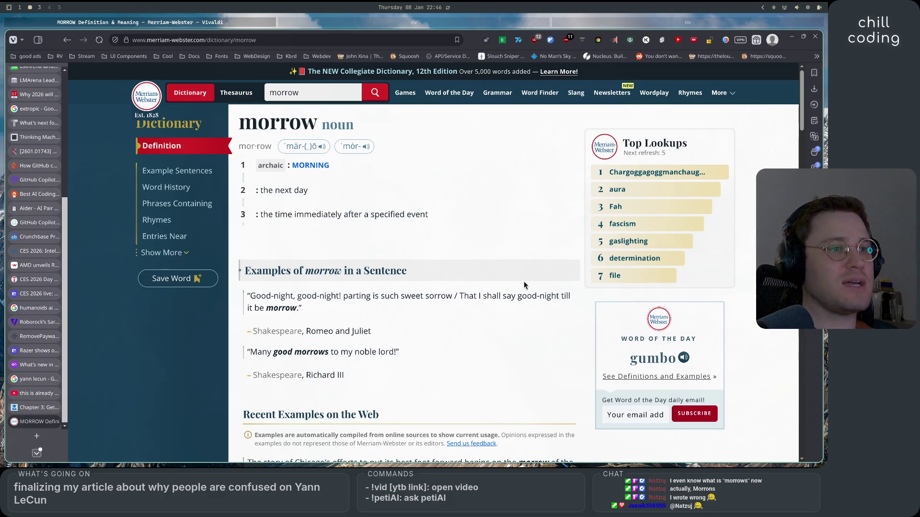
pyautogui.moveTo(251, 351); pyautogui.dragTo(403, 357)
pyautogui.click(404, 375)
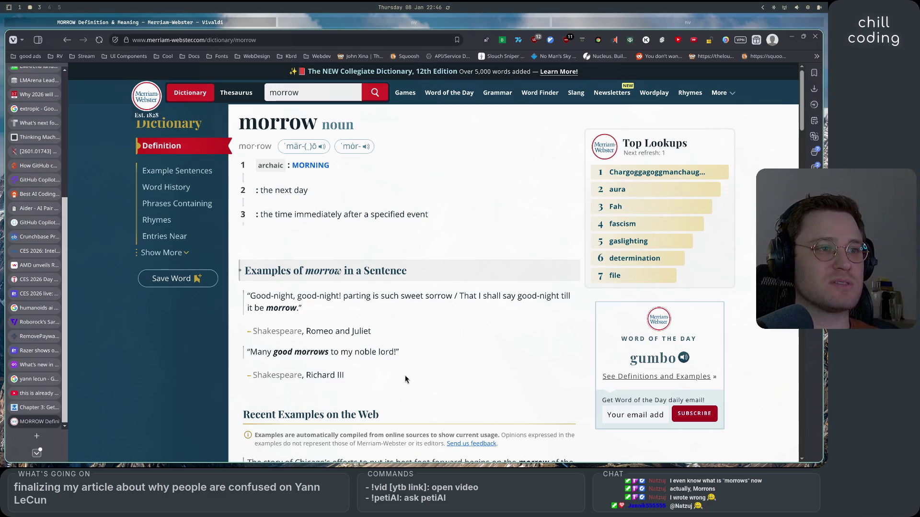
pyautogui.moveTo(282, 351); pyautogui.dragTo(398, 354)
pyautogui.click(427, 355)
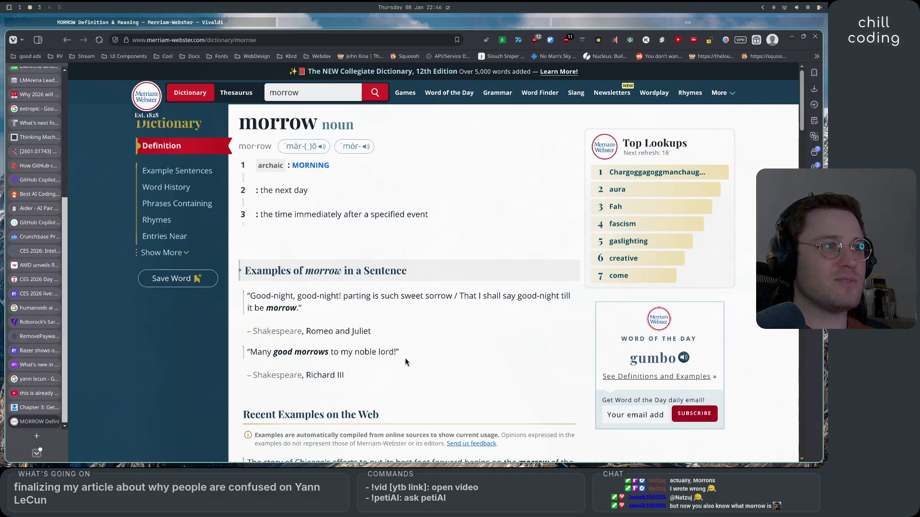
pyautogui.scroll(-4, 405, 363)
pyautogui.scroll(2, 405, 362)
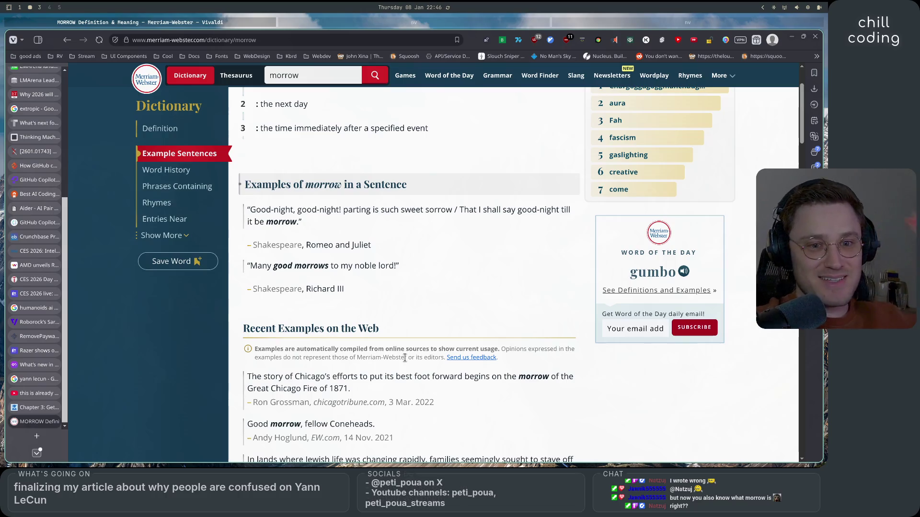
pyautogui.scroll(2, 407, 362)
pyautogui.scroll(-5, 406, 362)
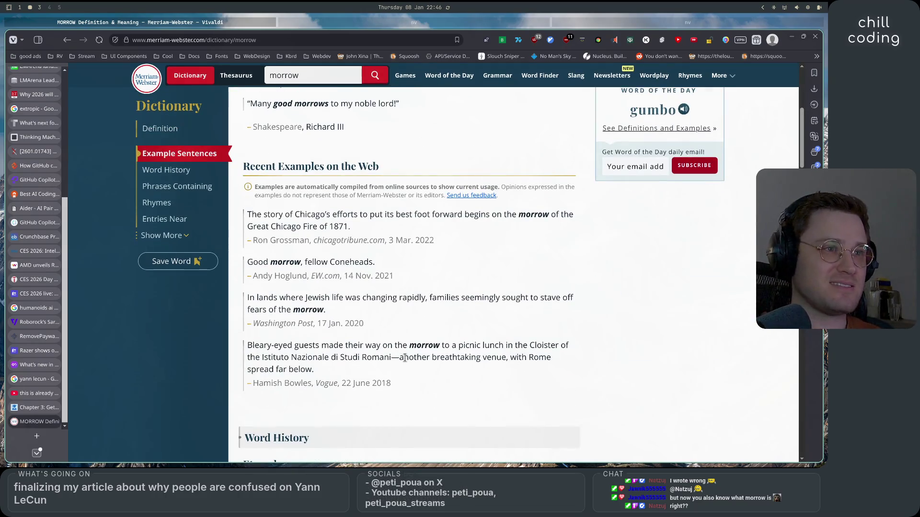
pyautogui.scroll(5, 404, 357)
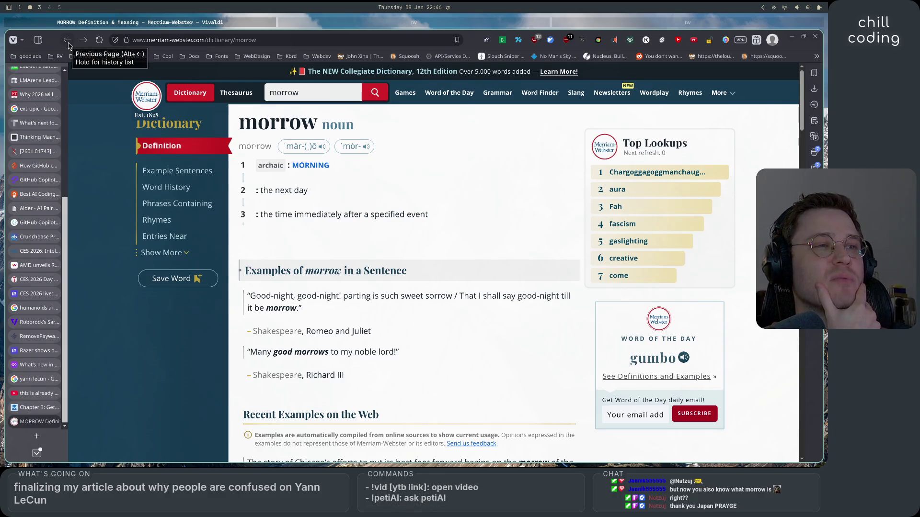
pyautogui.click(68, 40)
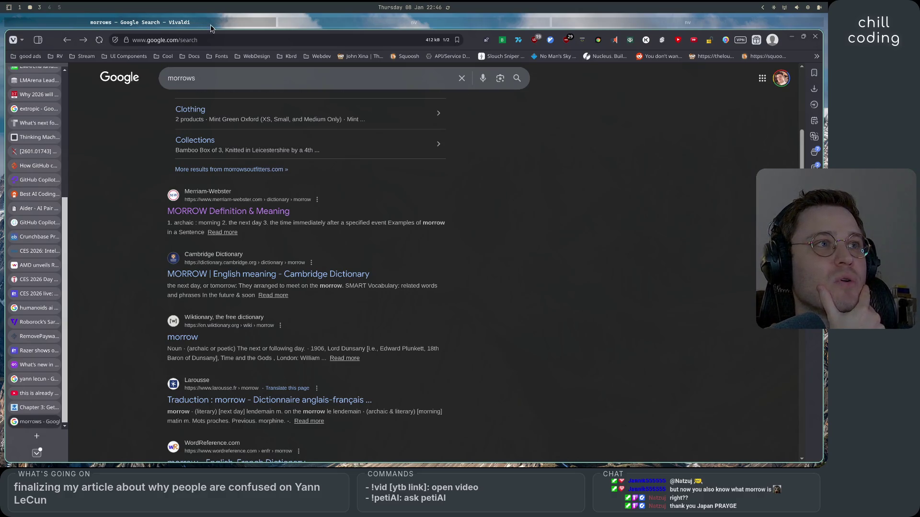
# - Return to the Neovim window showing the LeCun article draft
pyautogui.click(491, 25)
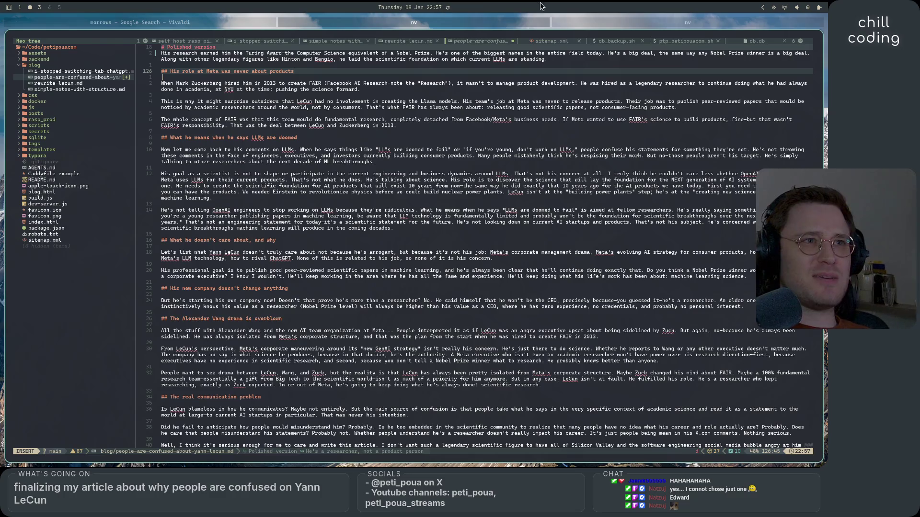
# - Switch to the web browser and open a new blank Start Page tab
pyautogui.click(235, 24)
pyautogui.click(36, 436)
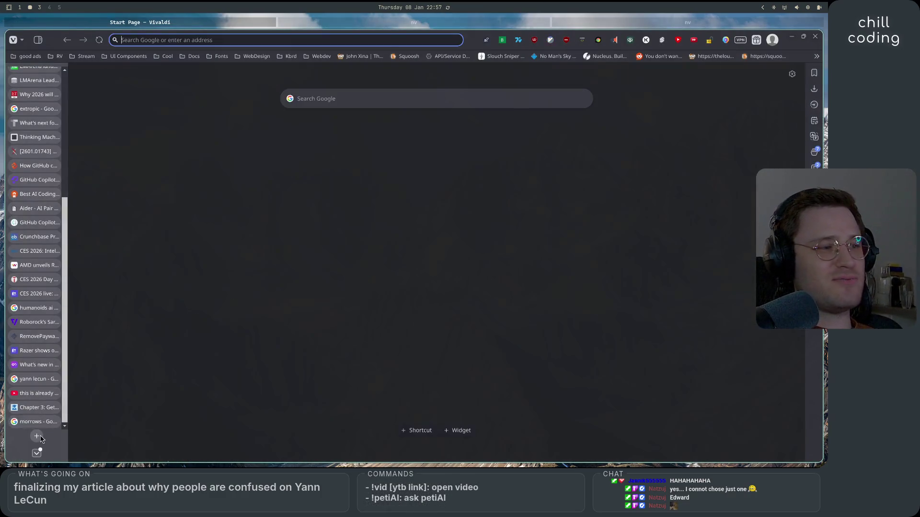
# - Search Google Images for 'full metal alchemist'
pyautogui.write('full metal alchem')
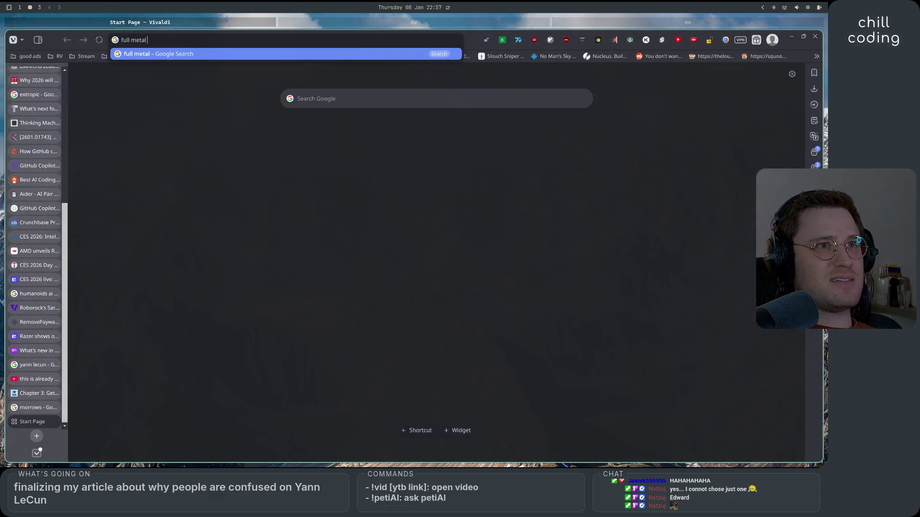
pyautogui.write('ist')
pyautogui.press('Return')
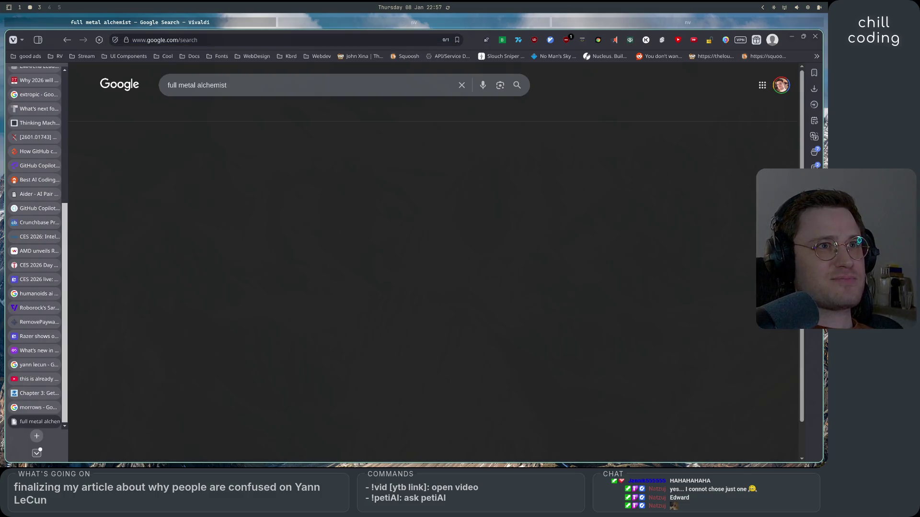
pyautogui.click(194, 112)
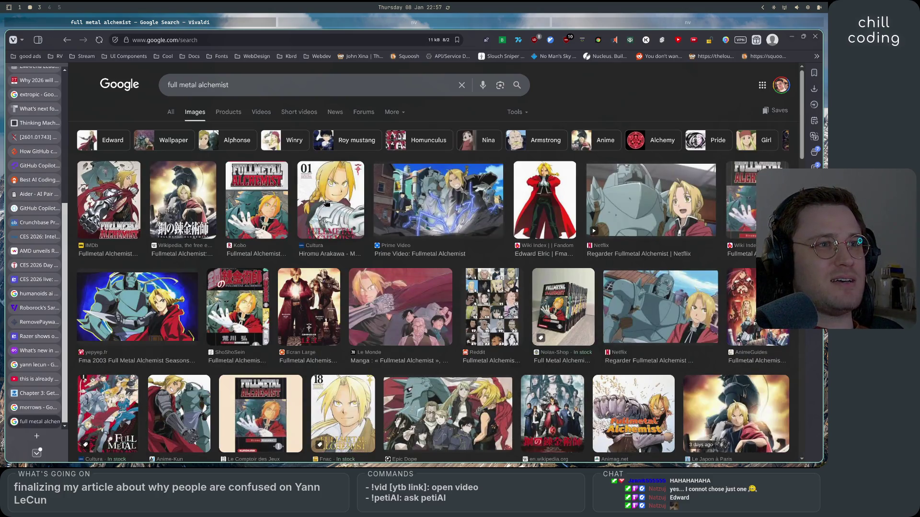
# - Preview the Cultura, Wikipedia, IMDb, Kobo and Netflix image results in turn
pyautogui.click(326, 202)
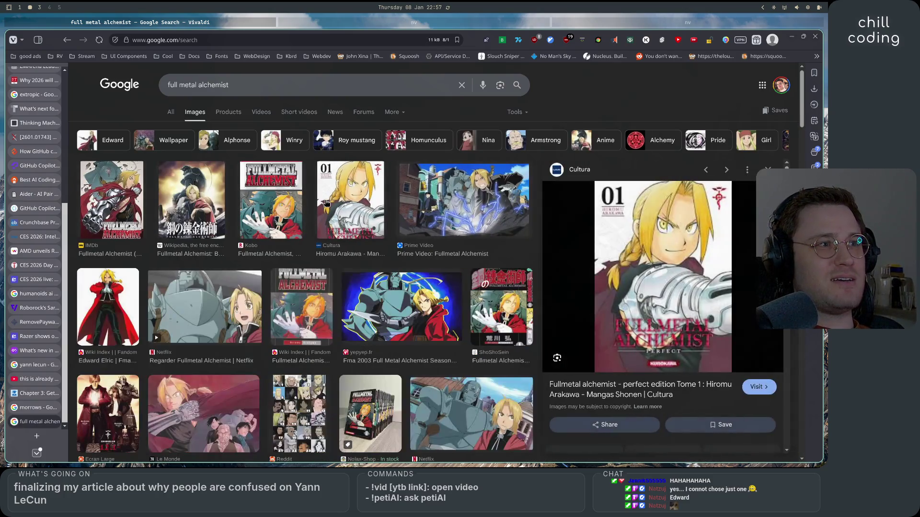
pyautogui.click(191, 211)
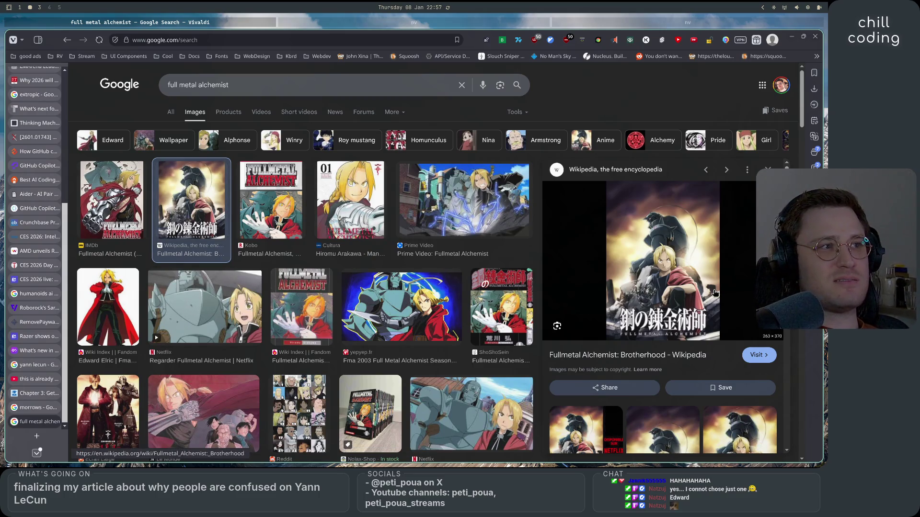
pyautogui.click(131, 211)
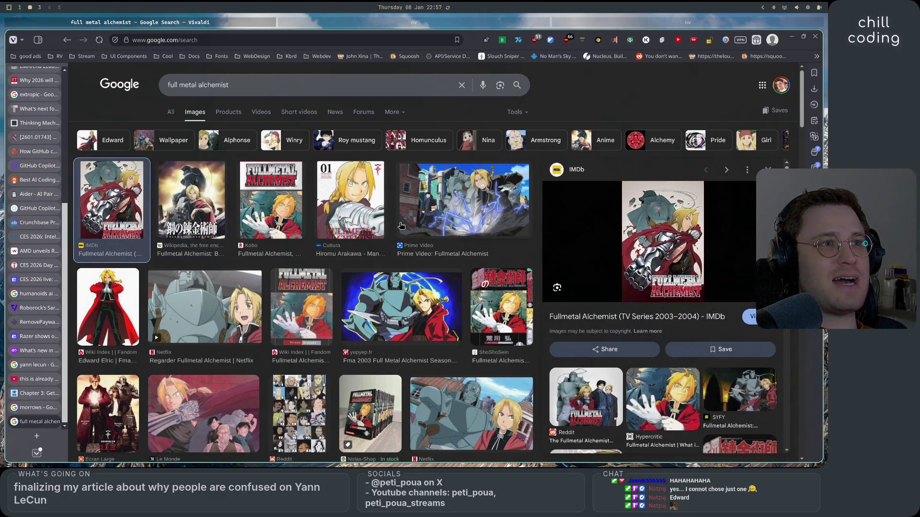
pyautogui.click(285, 215)
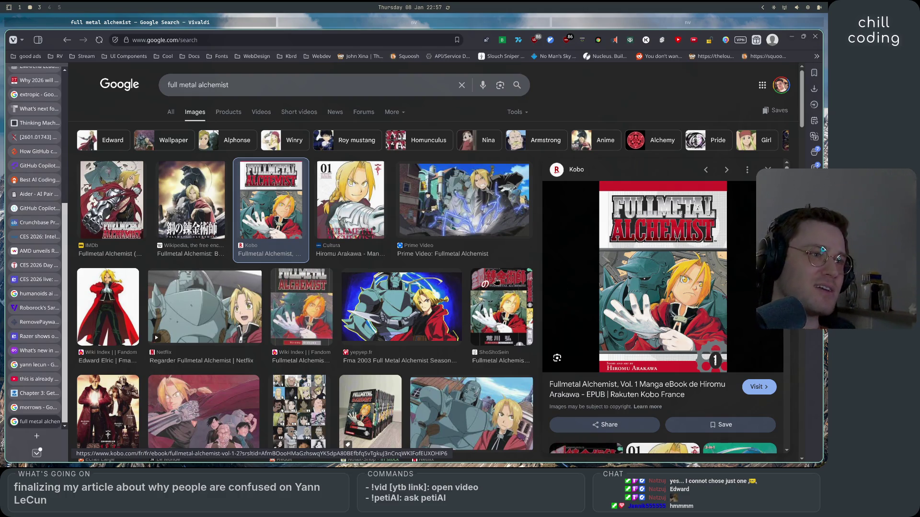
pyautogui.scroll(-2, 510, 280)
pyautogui.click(460, 378)
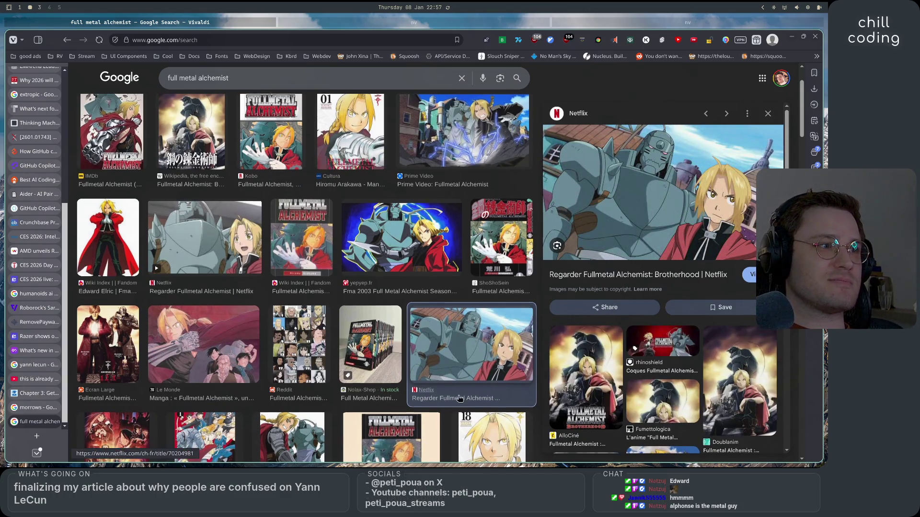
# - Preview the Anime-Kun series image, then open the Fullmetal Alchemist: Brotherhood Wikipedia article
pyautogui.scroll(-2, 459, 399)
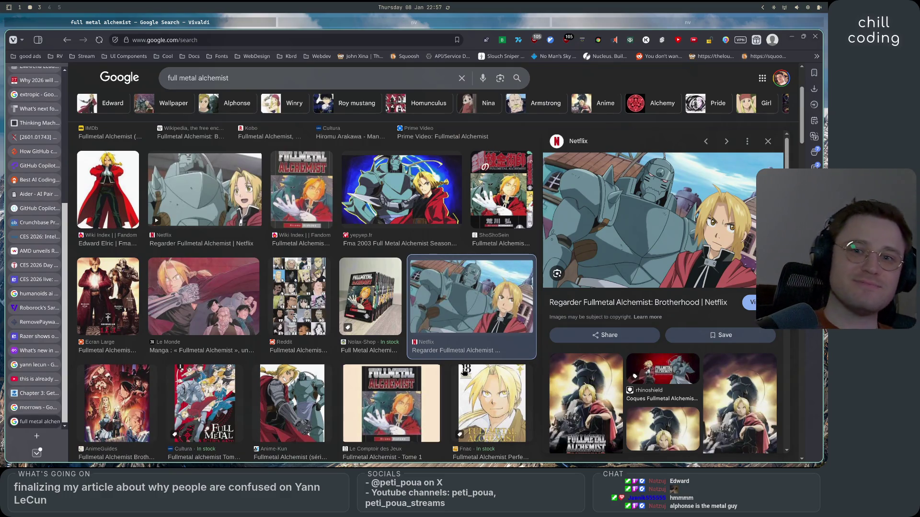
pyautogui.scroll(-2, 463, 371)
pyautogui.scroll(2, 463, 372)
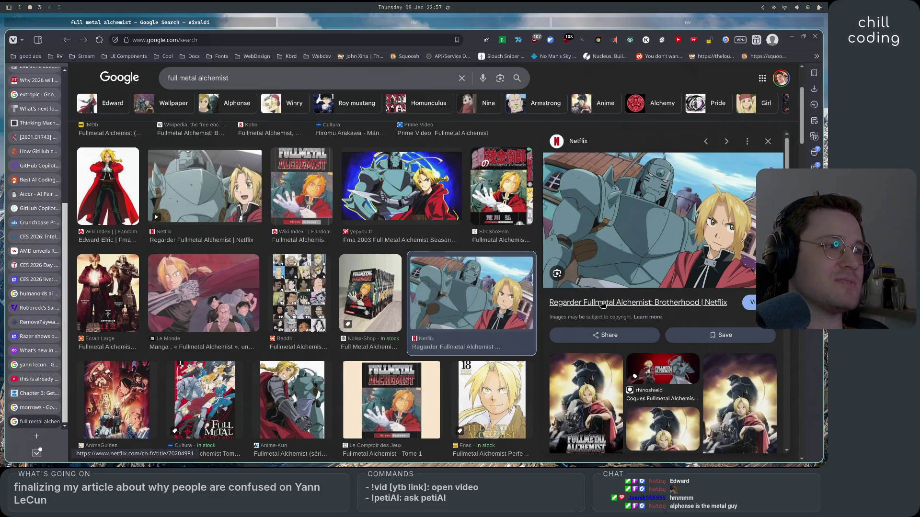
pyautogui.scroll(-3, 284, 233)
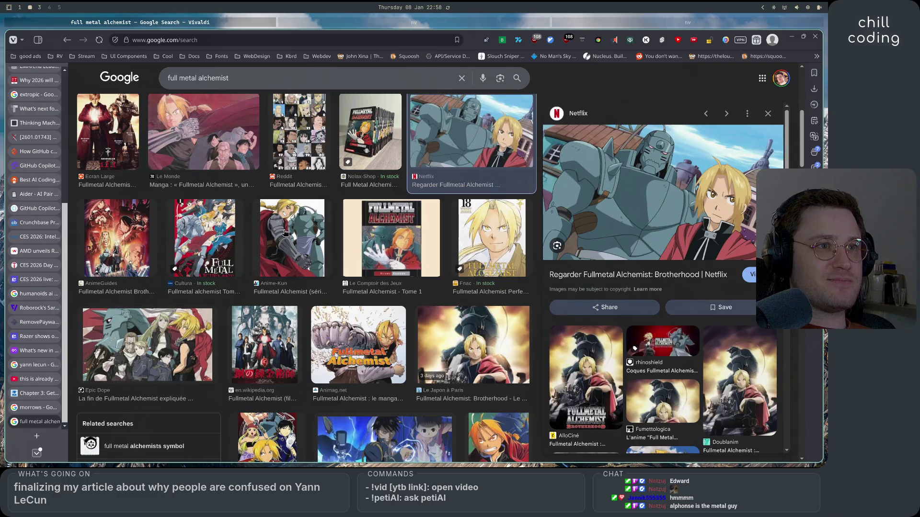
pyautogui.click(284, 234)
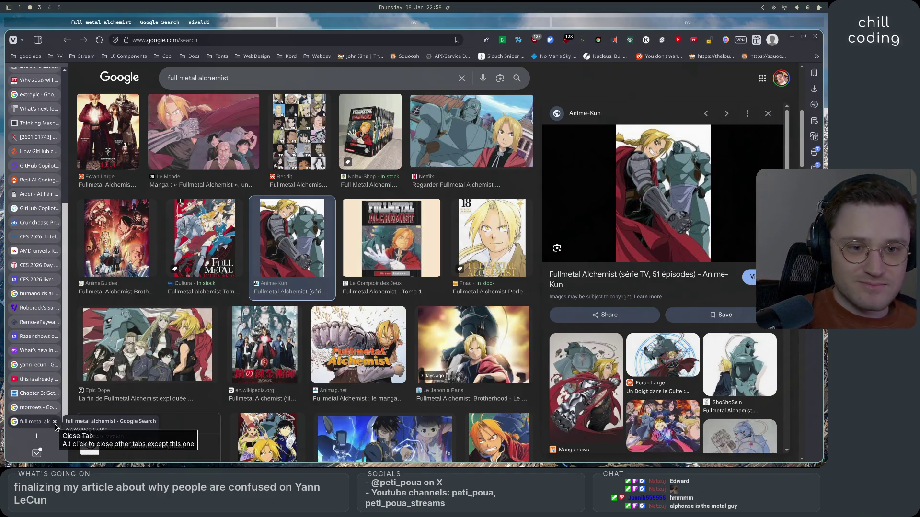
pyautogui.scroll(-2, 307, 375)
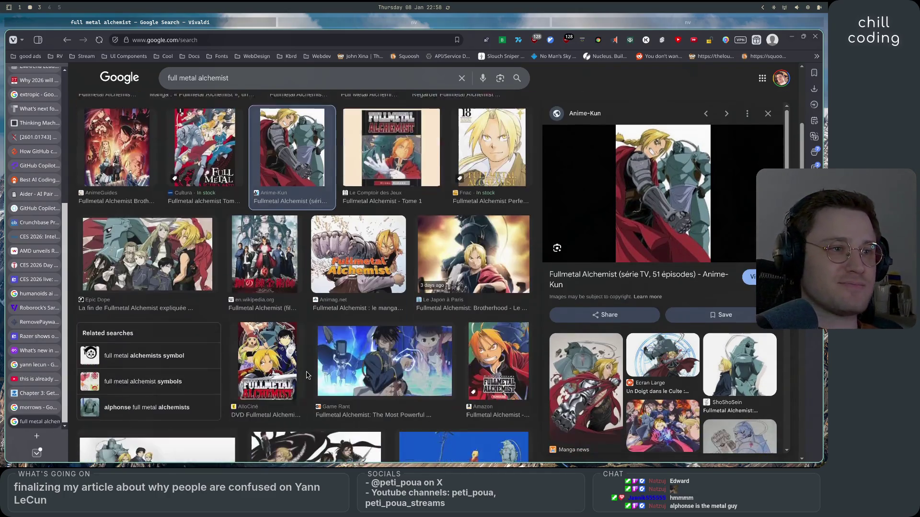
pyautogui.scroll(5, 179, 239)
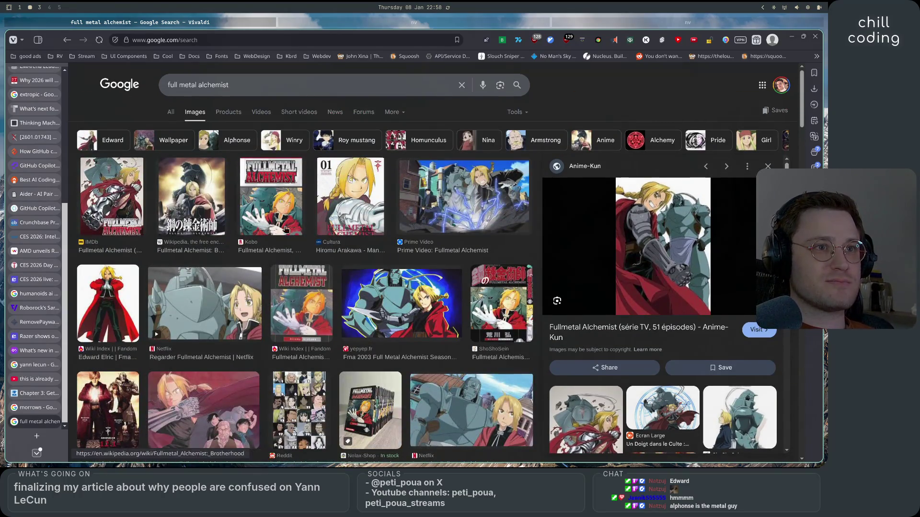
pyautogui.click(179, 240)
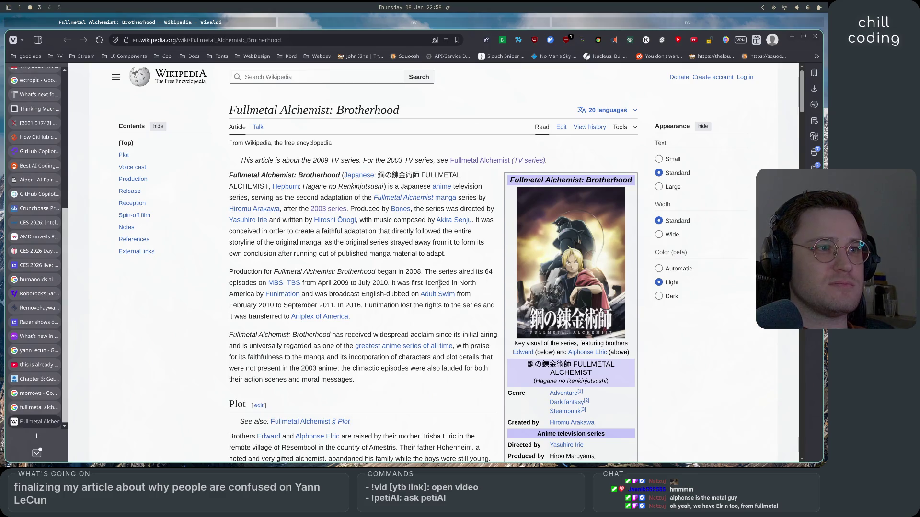
# - Open the Edward Elric article and view his portrait at full size, then close it
pyautogui.scroll(-3, 418, 350)
pyautogui.scroll(-3, 350, 276)
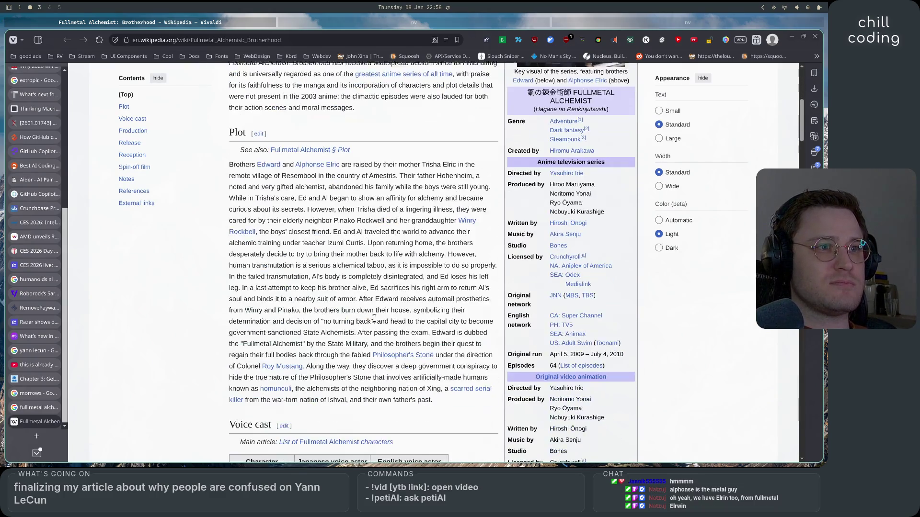
pyautogui.click(264, 164)
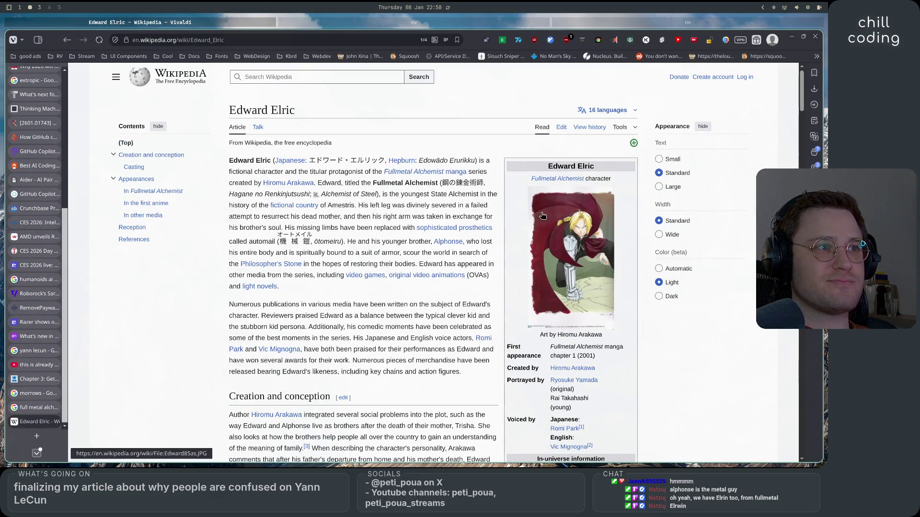
pyautogui.click(544, 218)
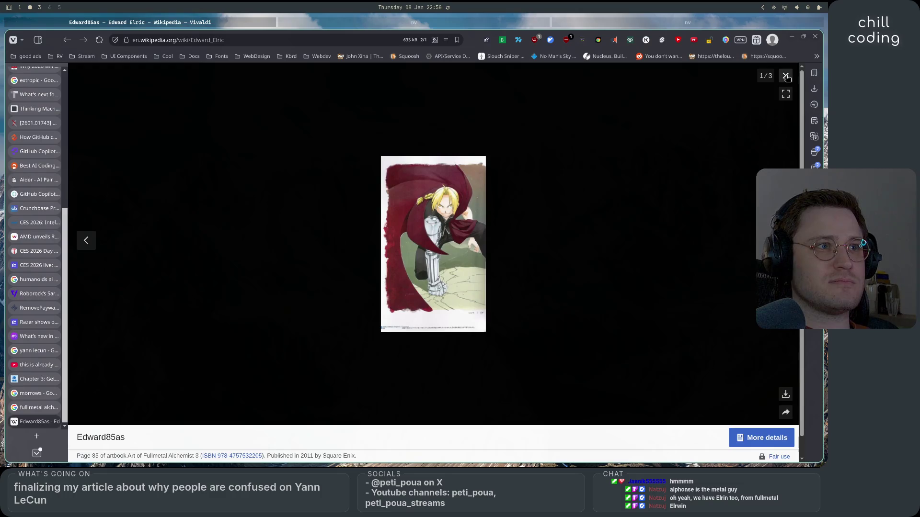
pyautogui.click(785, 75)
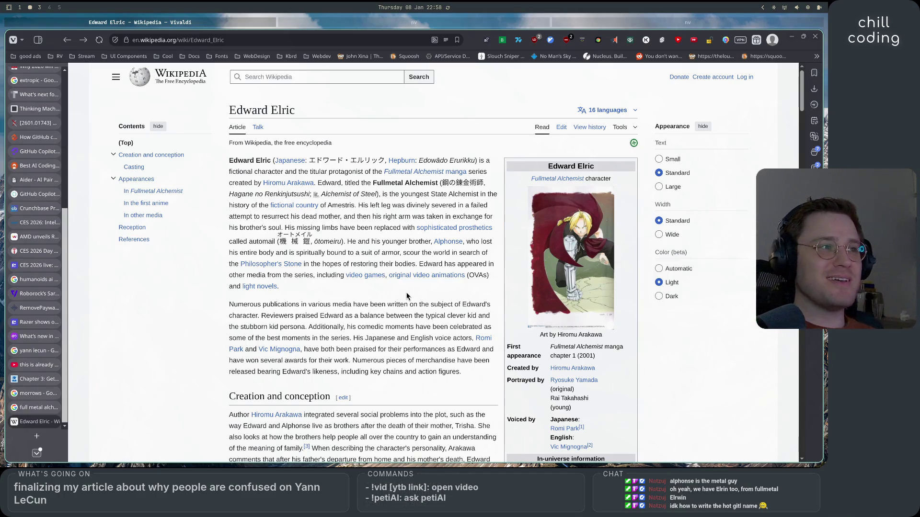
# - Go back to the Brotherhood article and scroll down to its Reception section
pyautogui.click(67, 40)
pyautogui.scroll(5, 324, 305)
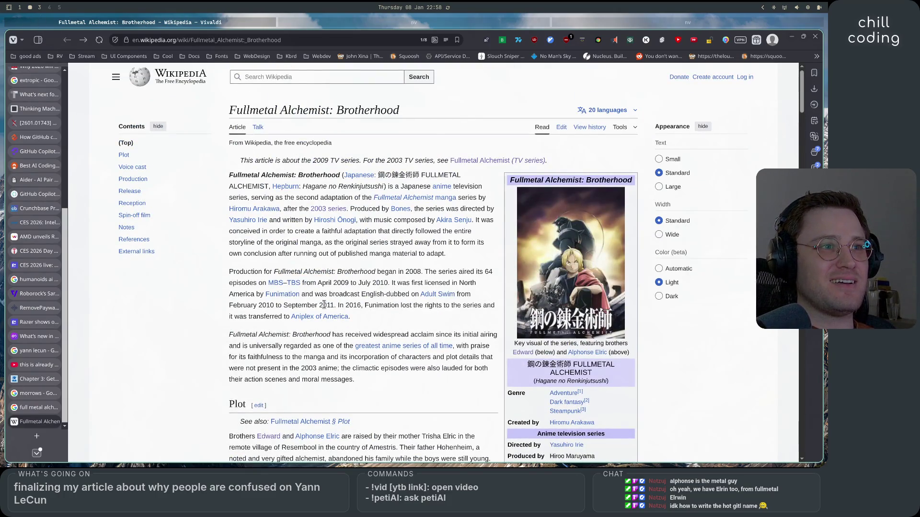
pyautogui.scroll(-12, 365, 321)
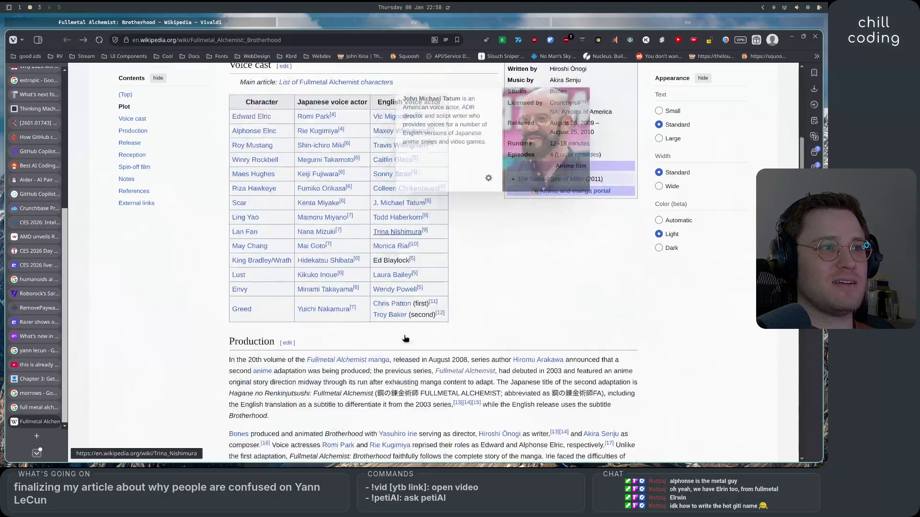
pyautogui.scroll(-7, 460, 342)
pyautogui.scroll(-12, 513, 346)
pyautogui.scroll(-6, 513, 346)
pyautogui.hotkey('ctrl', 'Tab')
# - Change the image search to 'full metal alchemist elric', then 'eric', then 'fullmetal alchemist elicia'
pyautogui.doubleClick(235, 85)
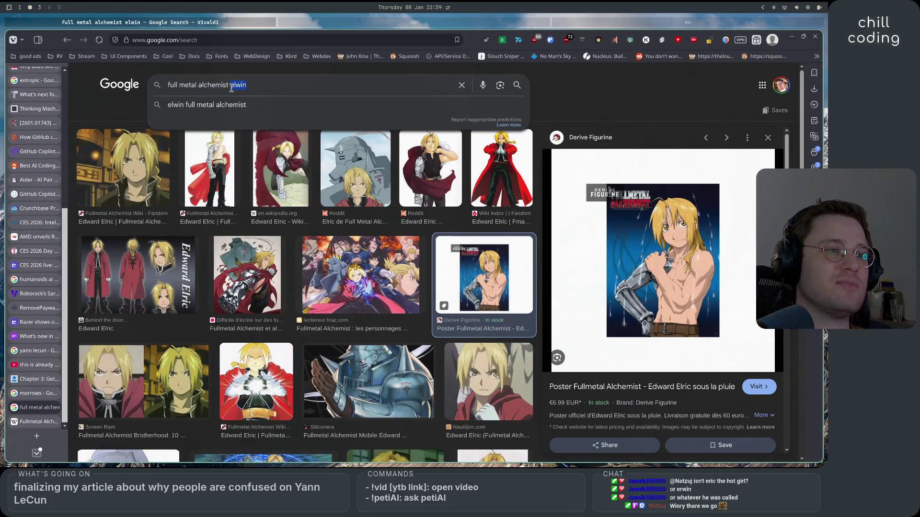
pyautogui.press('BackSpace')
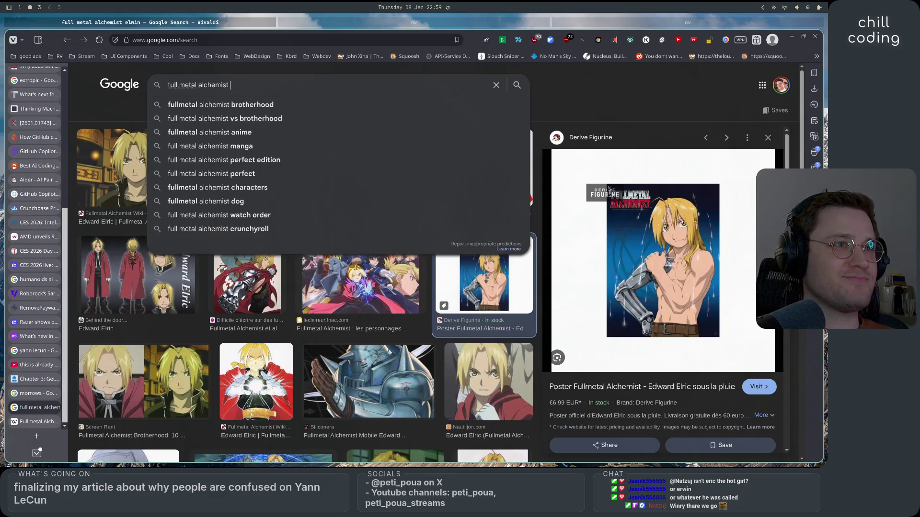
pyautogui.write('elric')
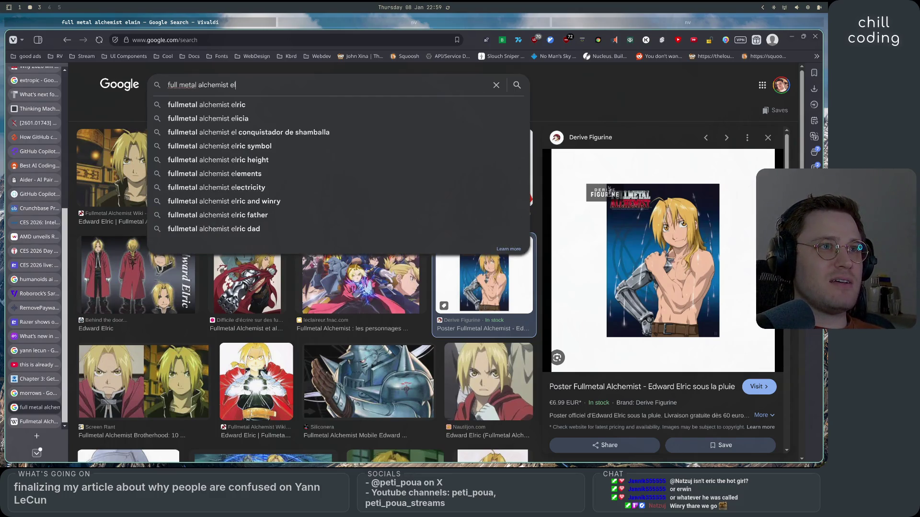
pyautogui.press('Return')
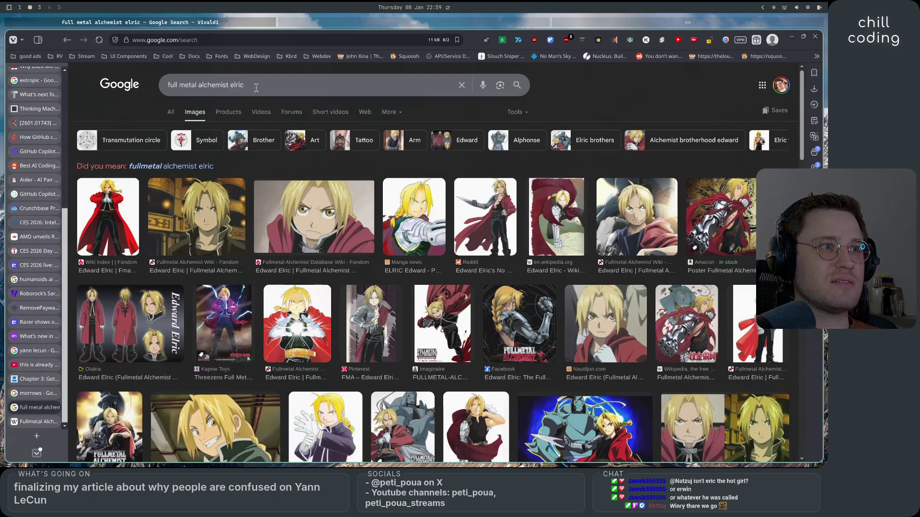
pyautogui.click(241, 85)
pyautogui.press('BackSpace')
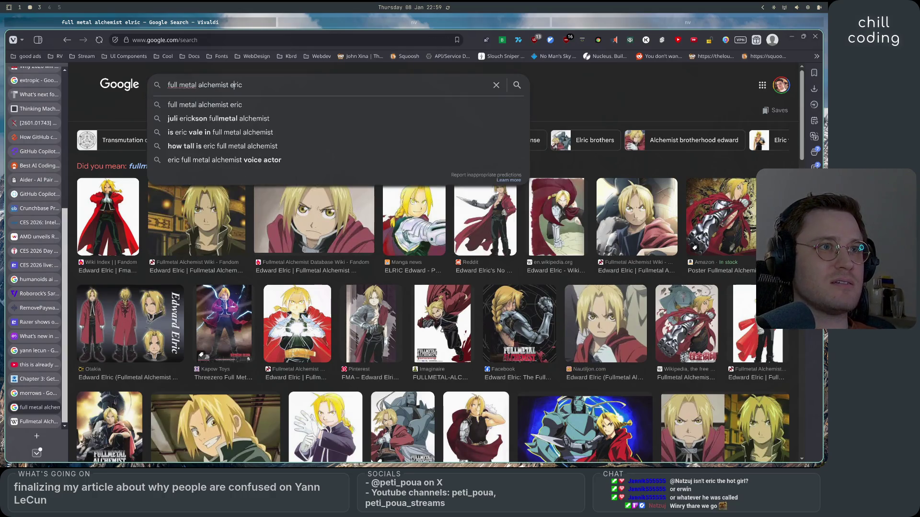
pyautogui.press('Return')
pyautogui.click(242, 85)
pyautogui.press('BackSpace')
pyautogui.press('BackSpace')
pyautogui.write('l')
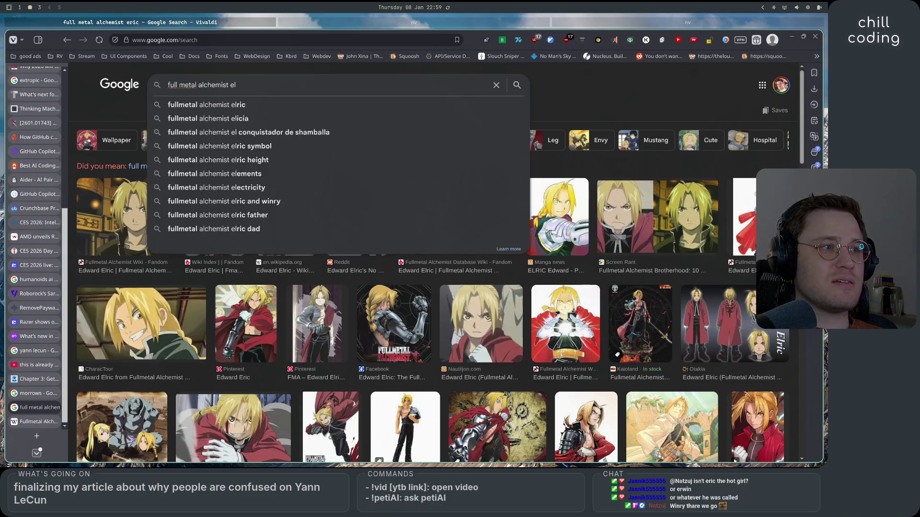
pyautogui.press('Down')
pyautogui.press('Down')
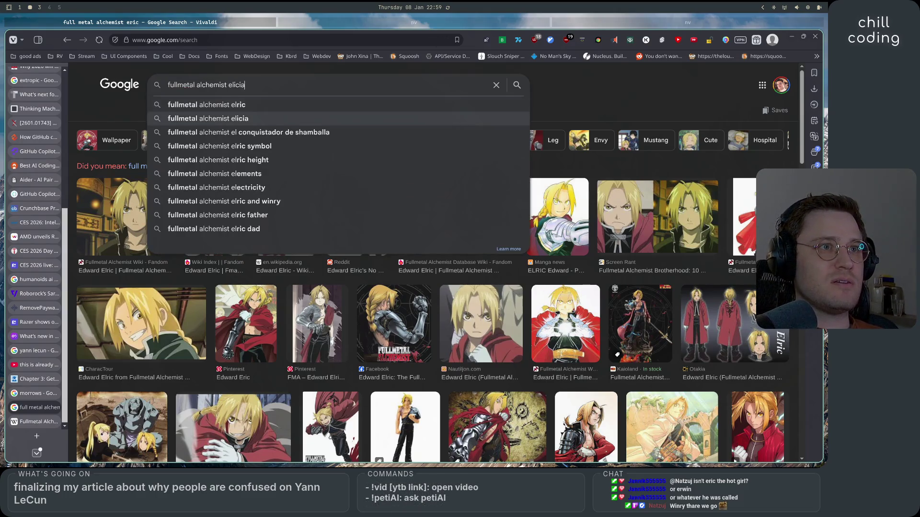
pyautogui.press('Return')
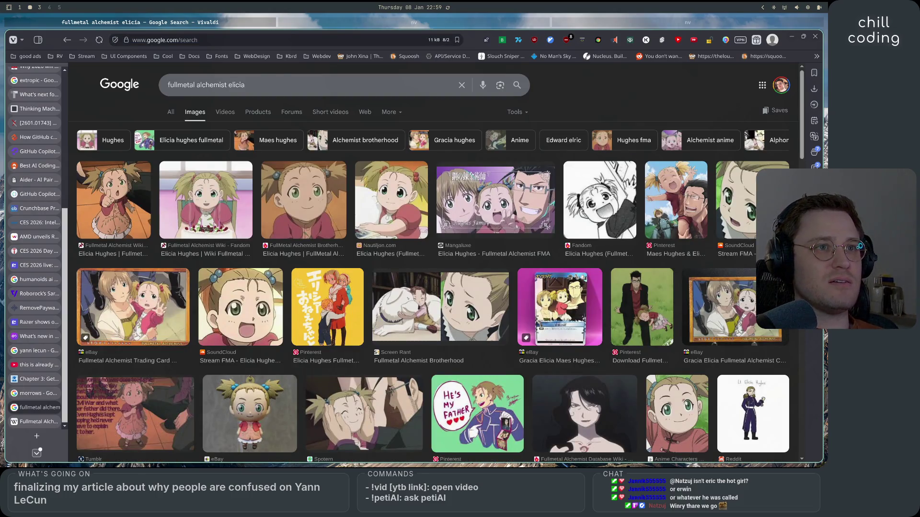
# - Edit the query to 'fullmetal alchemist elwin', then correct it to 'fullmetal alchemist winry'
pyautogui.click(274, 80)
pyautogui.press('Escape')
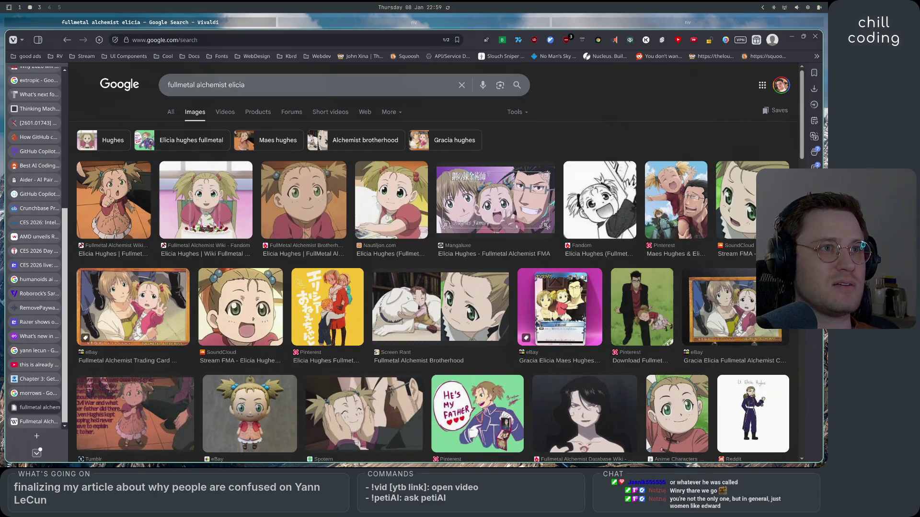
pyautogui.click(273, 85)
pyautogui.press('BackSpace')
pyautogui.press('BackSpace')
pyautogui.press('BackSpace')
pyautogui.press('BackSpace')
pyautogui.write('win')
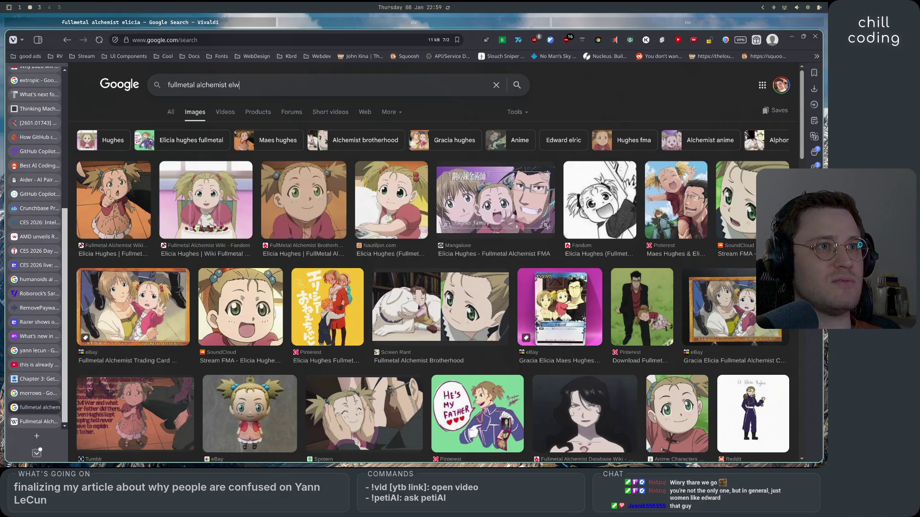
pyautogui.press('Return')
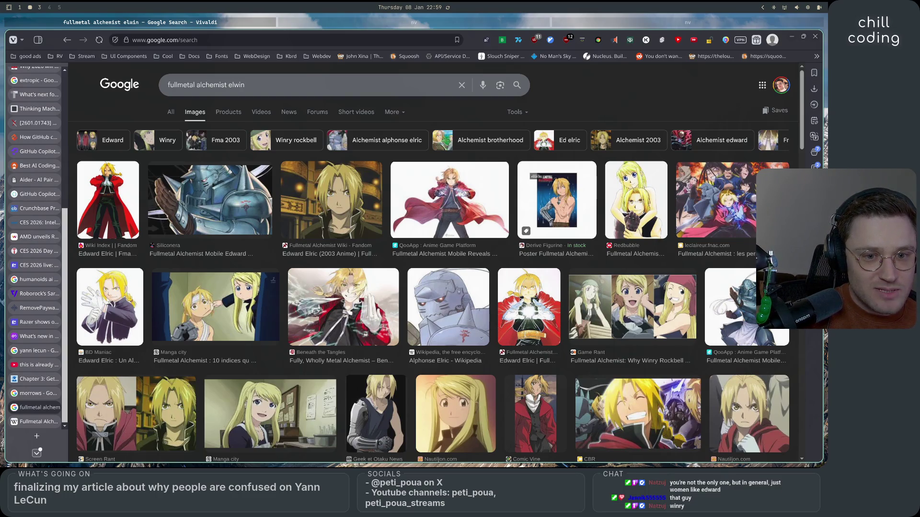
pyautogui.doubleClick(237, 85)
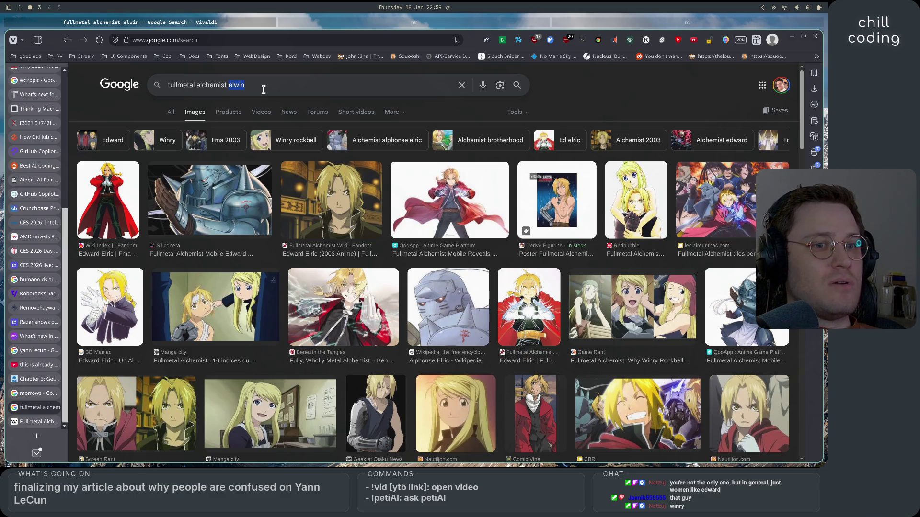
pyautogui.write('winry')
pyautogui.press('Return')
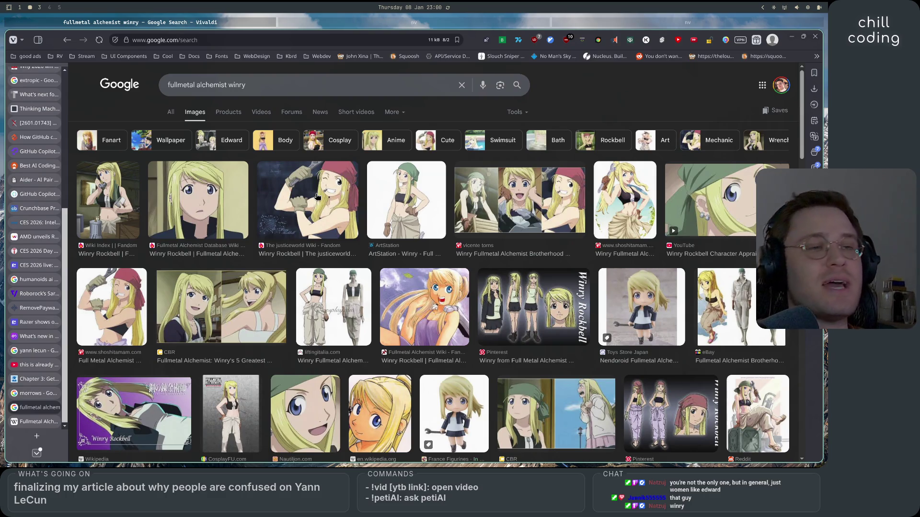
# - Preview several Winry images: the first result, ArtStation, the wrench picture and Wiki Index
pyautogui.click(111, 198)
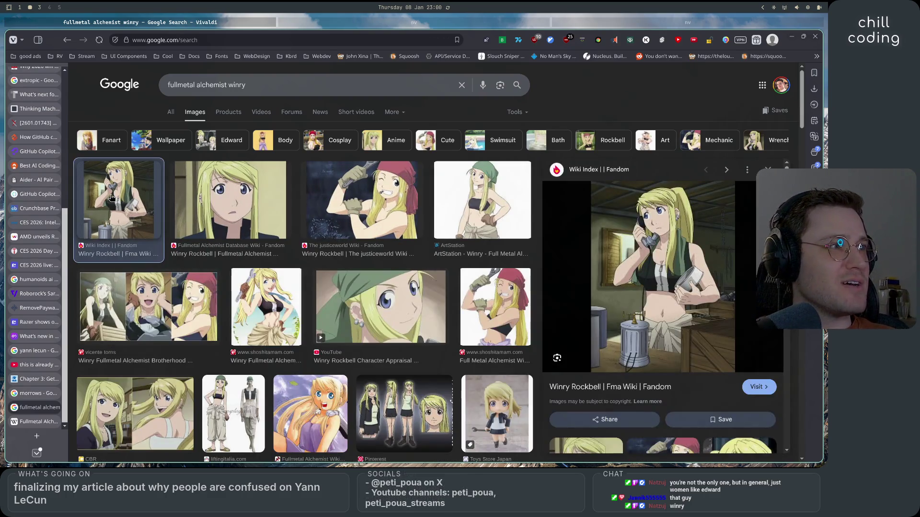
pyautogui.click(474, 230)
pyautogui.click(495, 307)
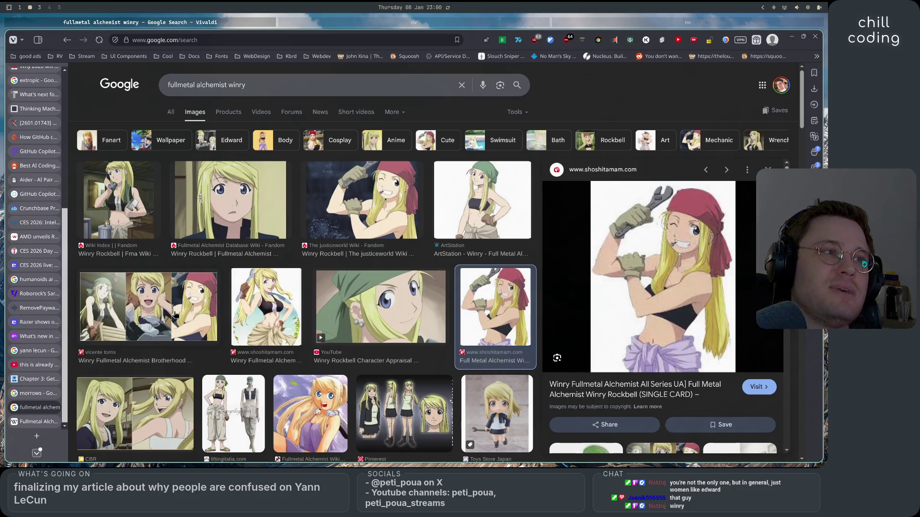
pyautogui.click(133, 222)
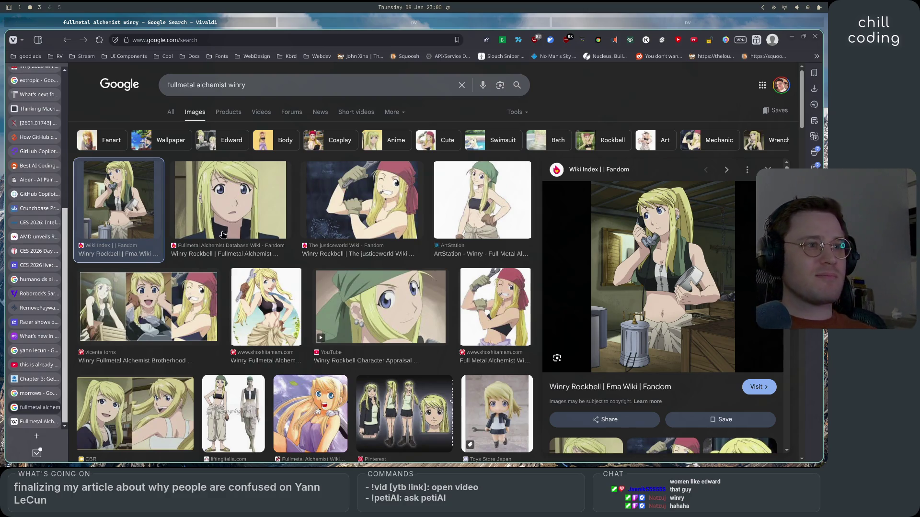
pyautogui.scroll(-4, 395, 331)
pyautogui.scroll(3, 397, 354)
pyautogui.scroll(1, 396, 359)
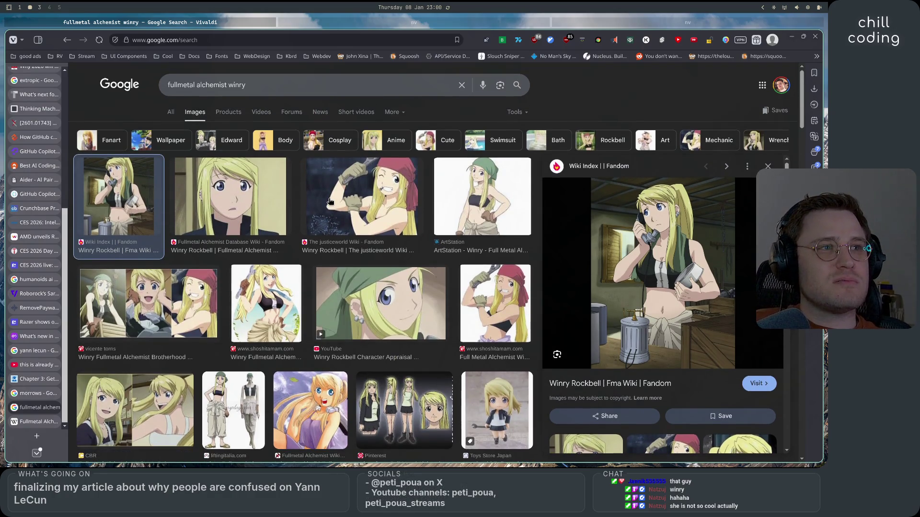
pyautogui.scroll(-3, 338, 356)
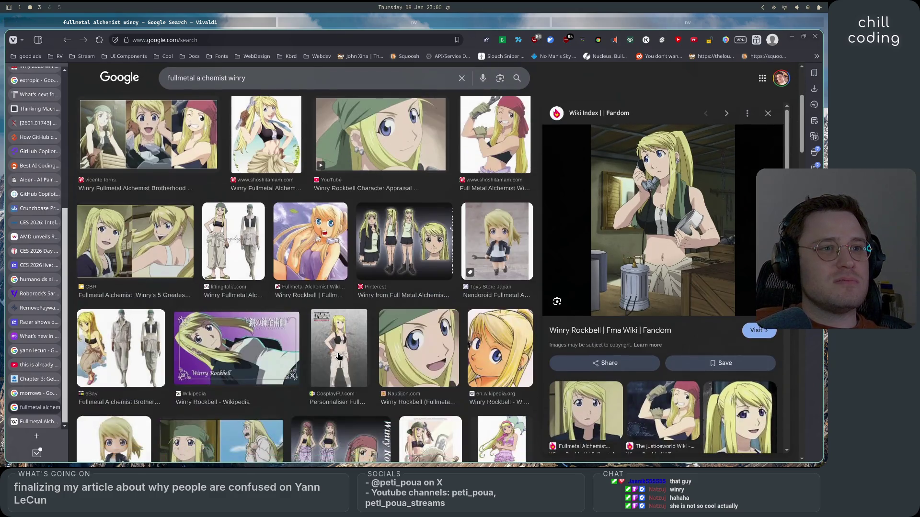
pyautogui.scroll(-4, 338, 356)
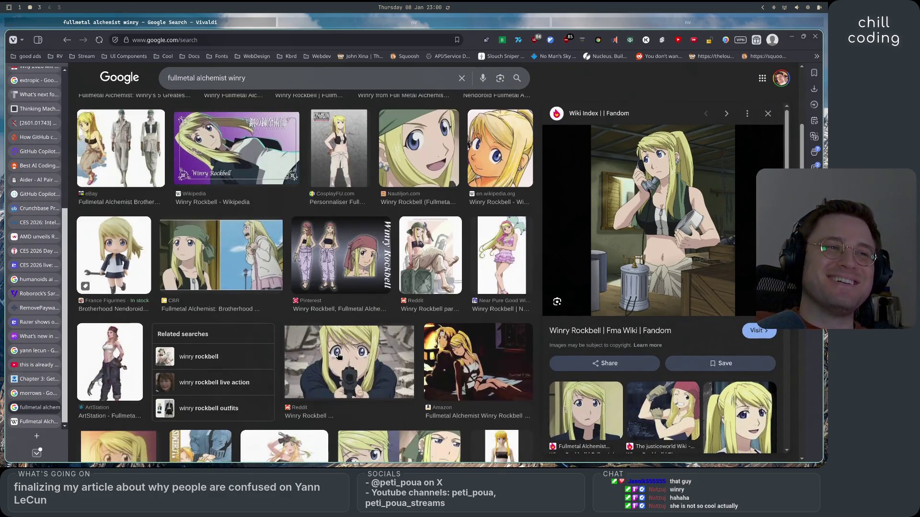
pyautogui.scroll(-4, 338, 356)
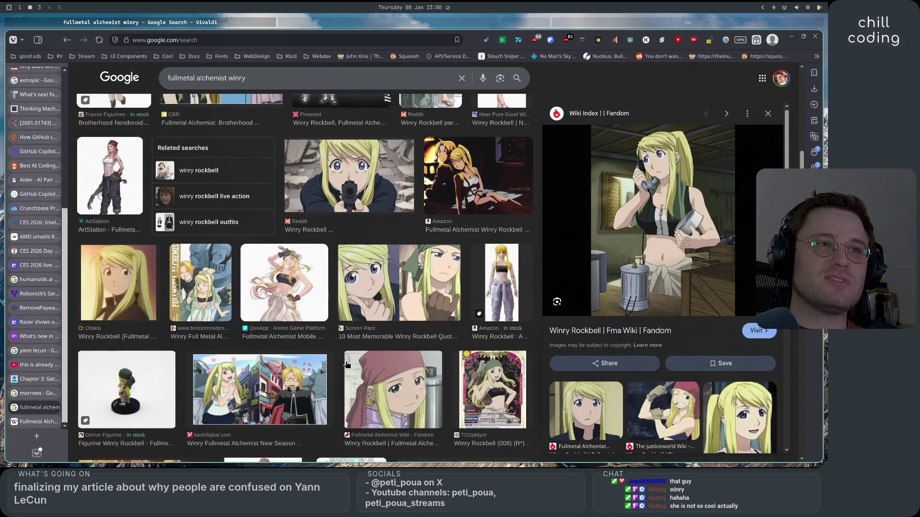
pyautogui.scroll(-4, 347, 365)
pyautogui.scroll(-4, 347, 365)
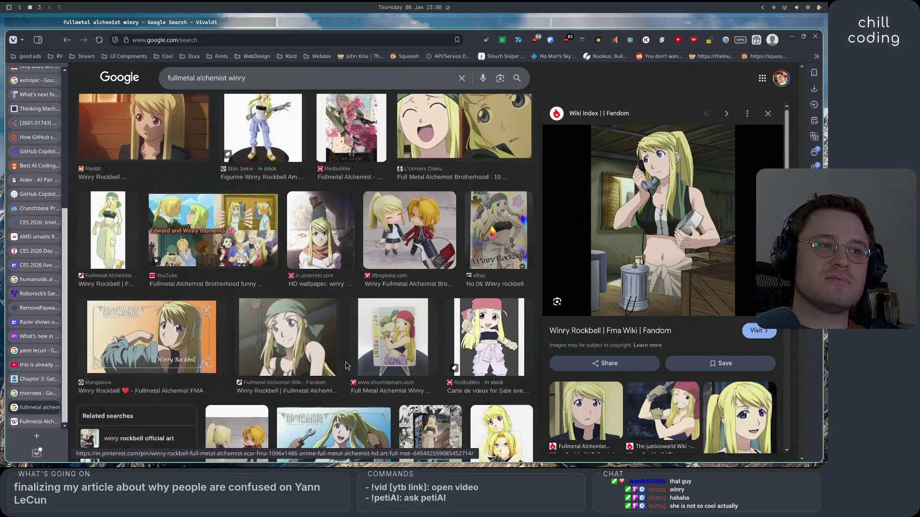
# - Preview the Winry and Edward Nendoroid figures image, then close the Winry search tab
pyautogui.click(397, 236)
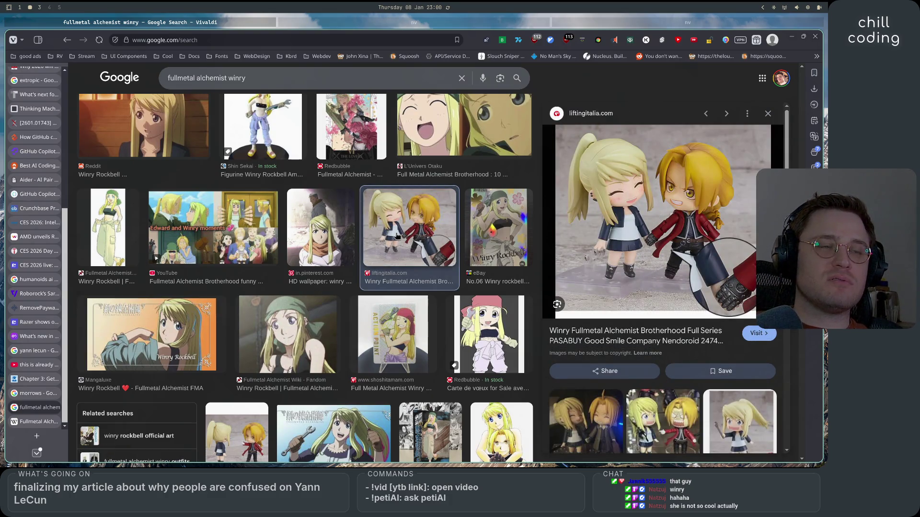
pyautogui.scroll(3, 409, 344)
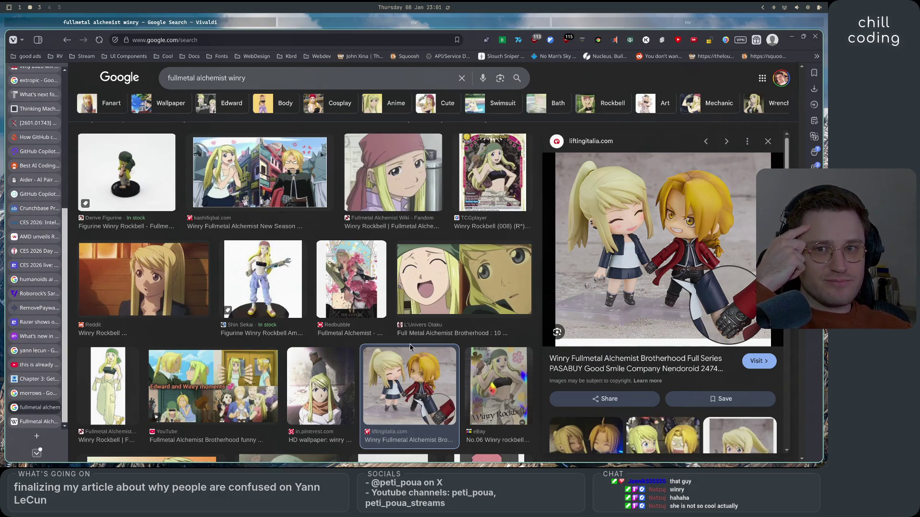
pyautogui.scroll(-3, 409, 344)
pyautogui.scroll(-2, 413, 367)
pyautogui.scroll(-1, 413, 366)
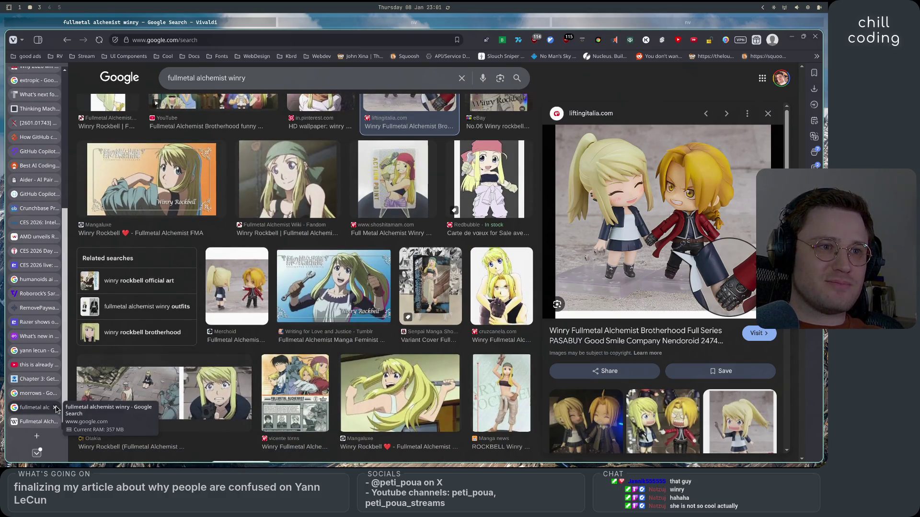
pyautogui.click(56, 408)
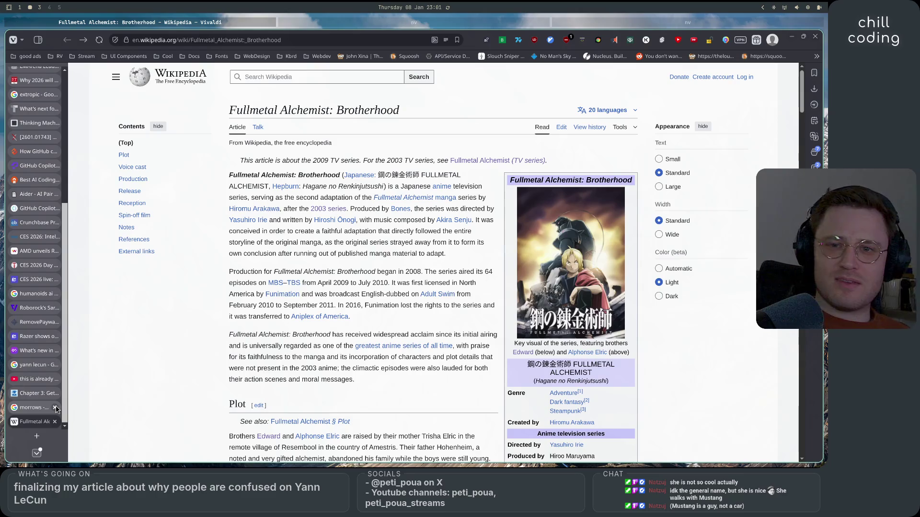
# - Move via the yann lecun results and a new tab to Google Translate, selecting the French word
pyautogui.click(26, 366)
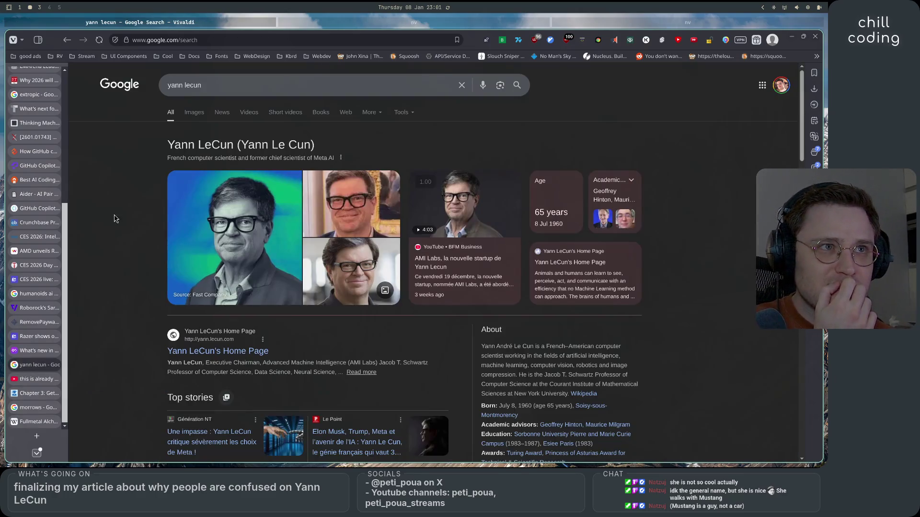
pyautogui.click(36, 436)
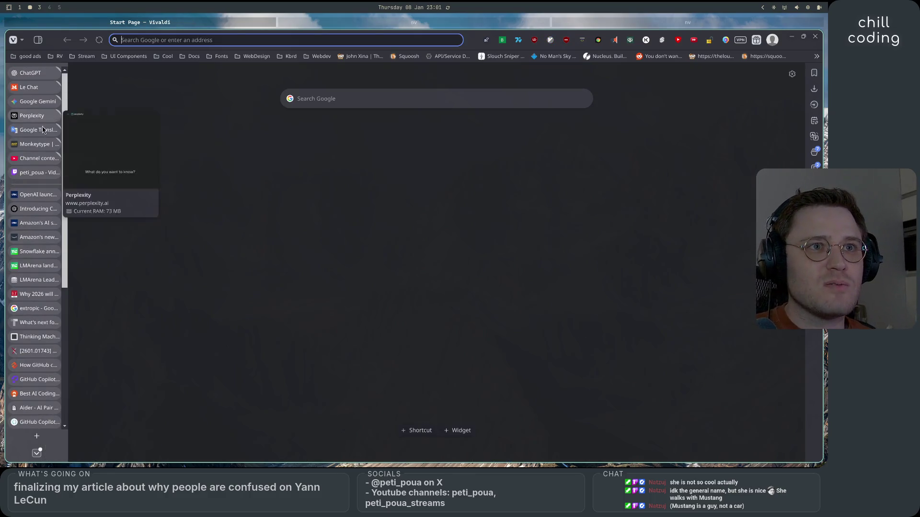
pyautogui.click(43, 128)
pyautogui.moveTo(108, 148); pyautogui.dragTo(36, 144)
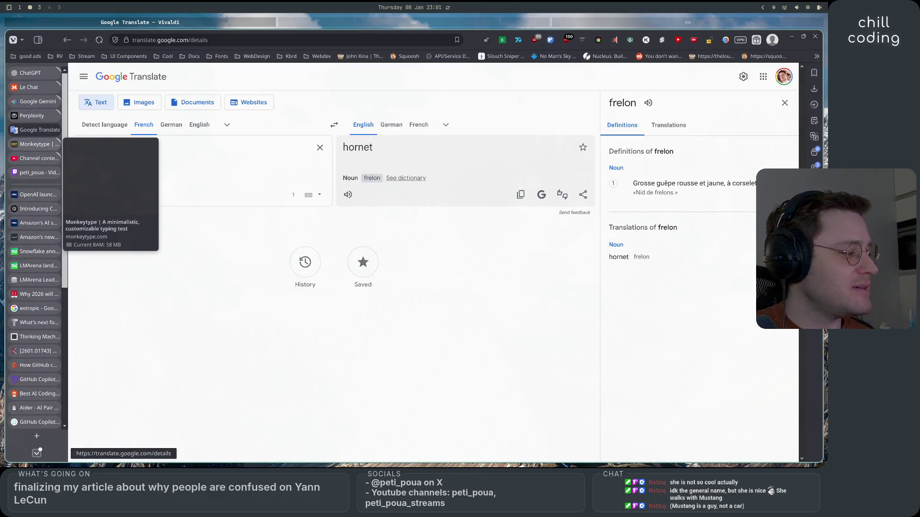
# - Enter 'réfouler' as the French source text in Google Translate
pyautogui.write('ré')
pyautogui.write('fouler')
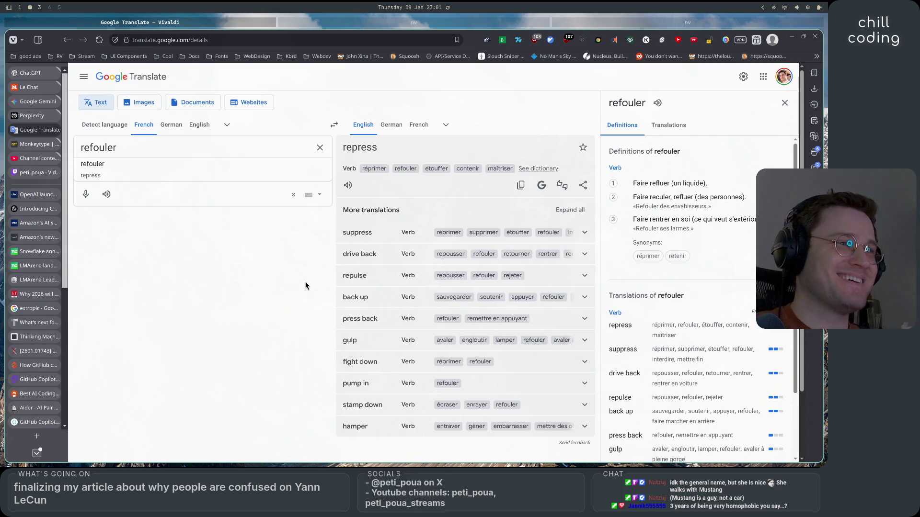
pyautogui.scroll(-2, 278, 312)
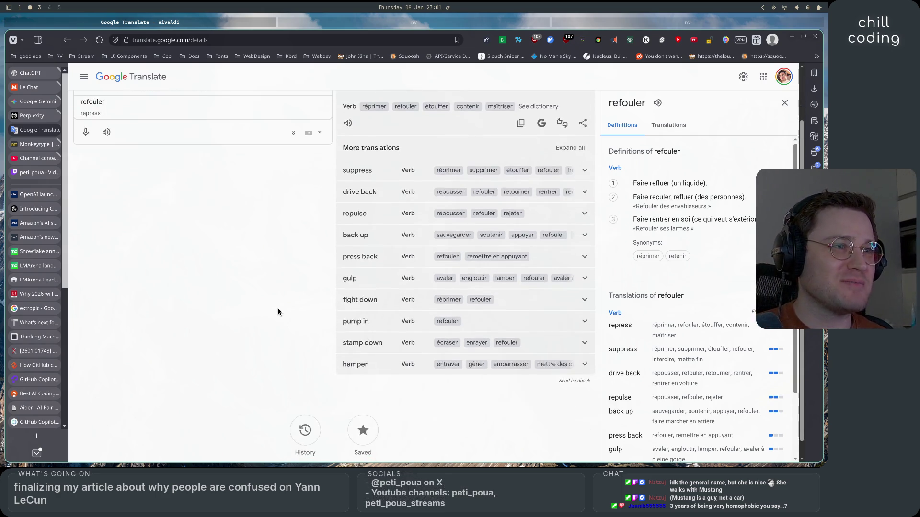
pyautogui.scroll(2, 277, 312)
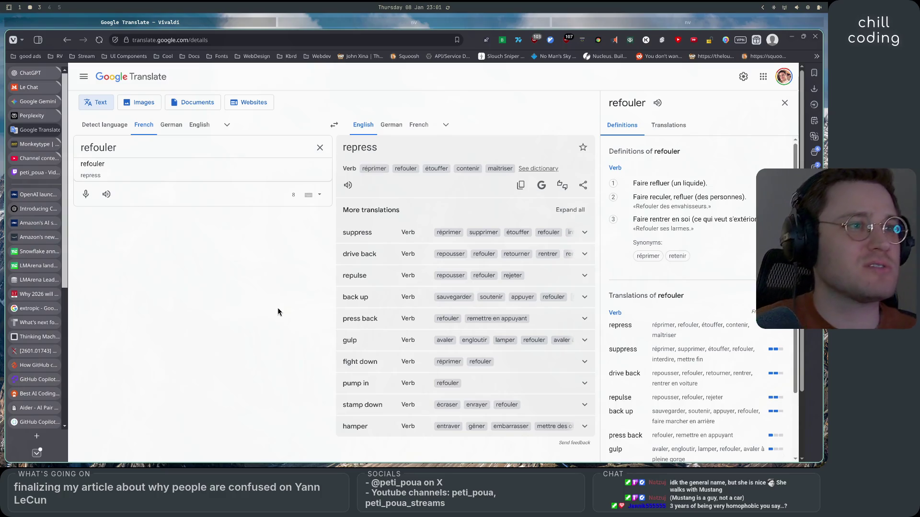
# - Go back to the earlier frelon translation and clear the source text box
pyautogui.click(69, 44)
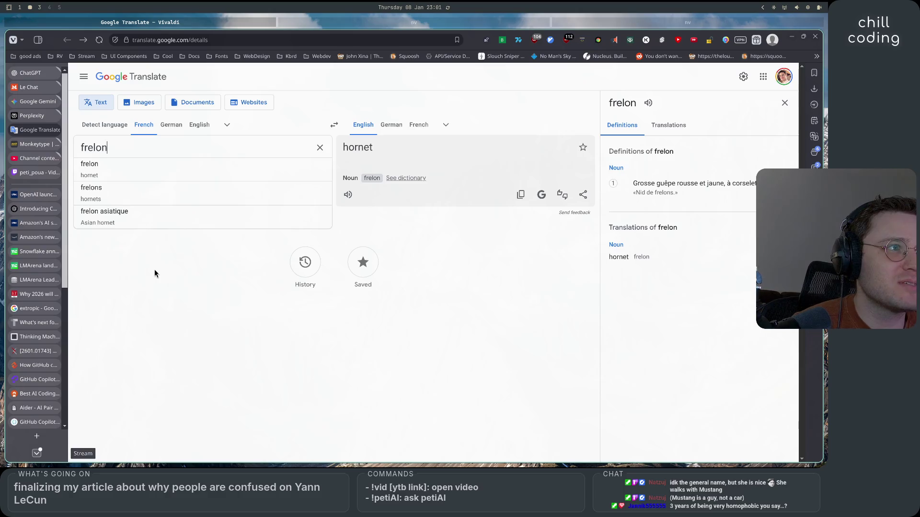
pyautogui.click(319, 148)
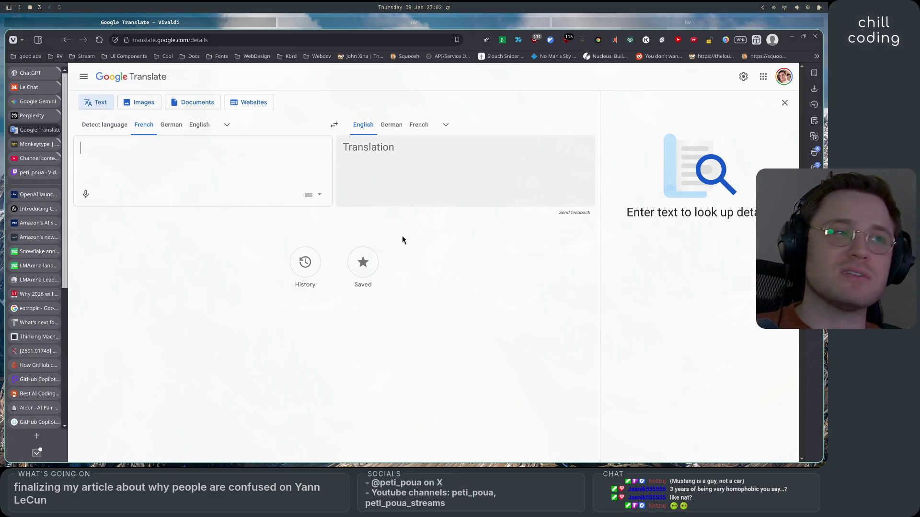
pyautogui.scroll(-5, 36, 336)
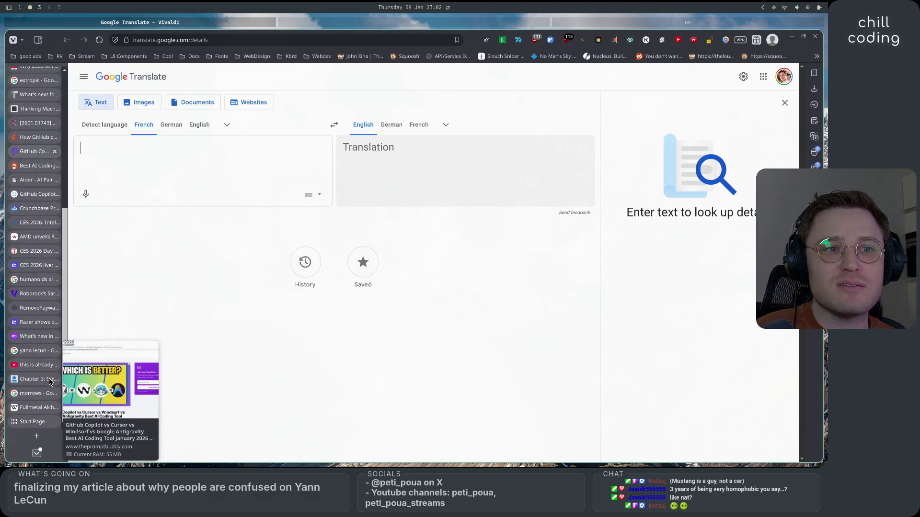
pyautogui.click(42, 411)
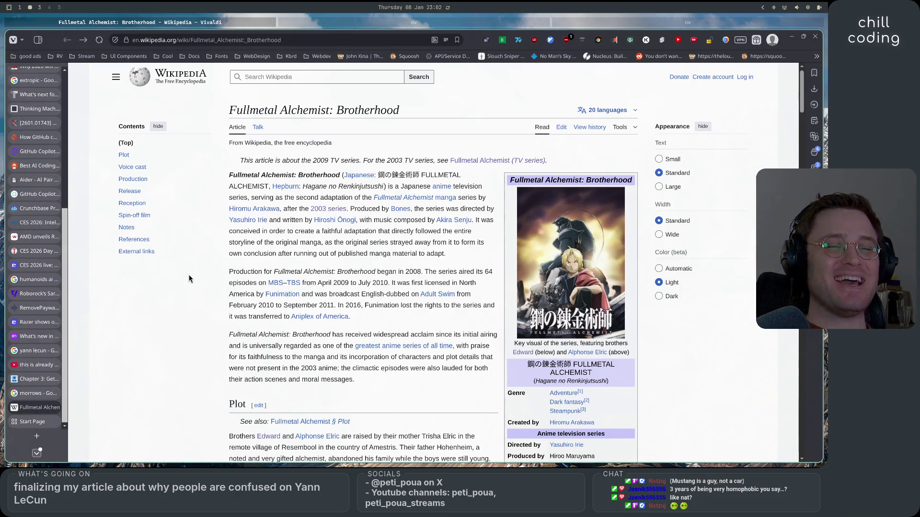
# - Skim the Brotherhood Wikipedia article, then return to the people-are-confused-about-yann-lecun.md draft in Neovim
pyautogui.scroll(-15, 177, 306)
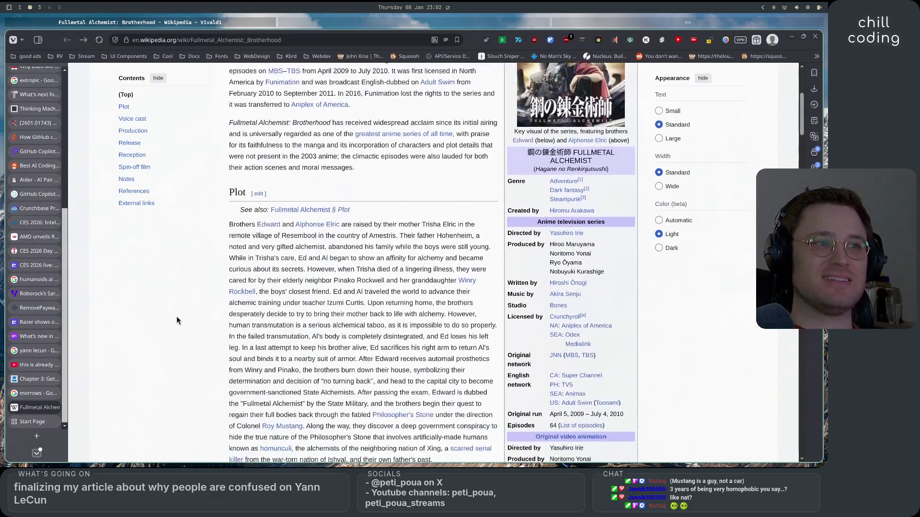
pyautogui.scroll(-20, 177, 316)
pyautogui.scroll(20, 177, 317)
pyautogui.scroll(-10, 177, 316)
pyautogui.scroll(6, 177, 316)
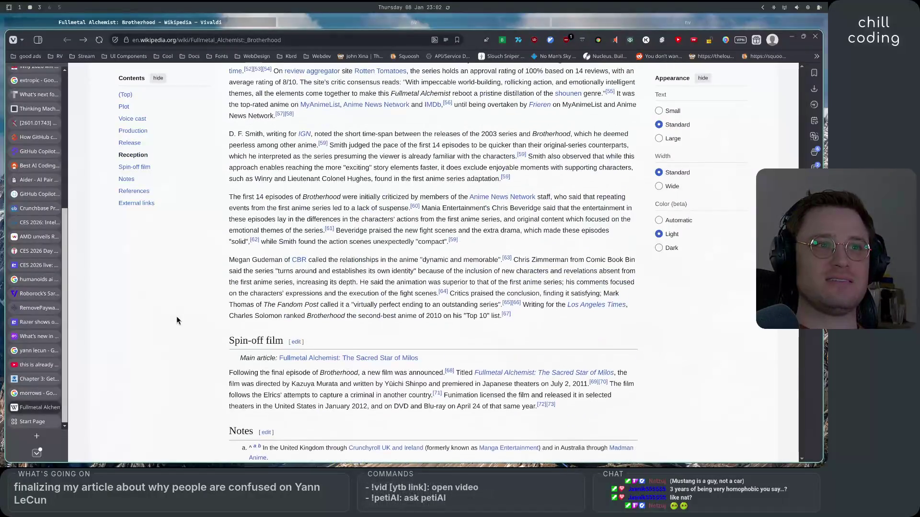
pyautogui.scroll(20, 176, 316)
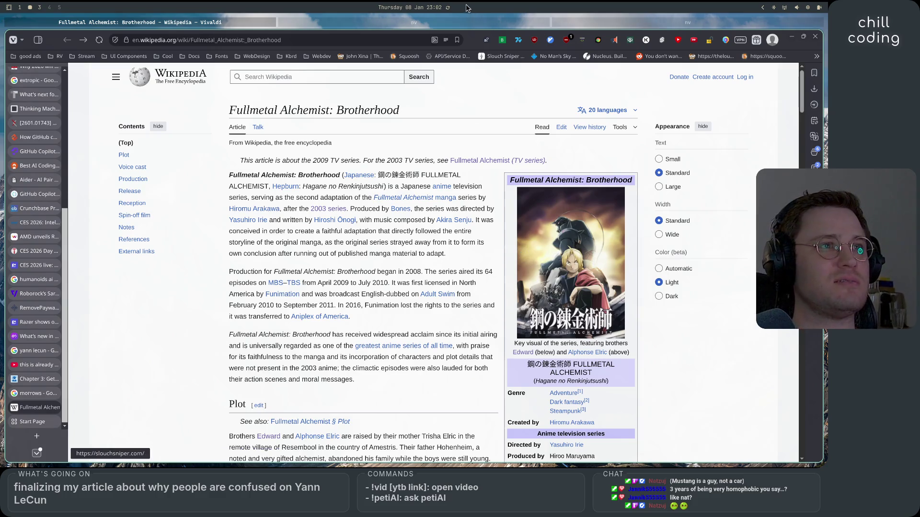
pyautogui.click(456, 25)
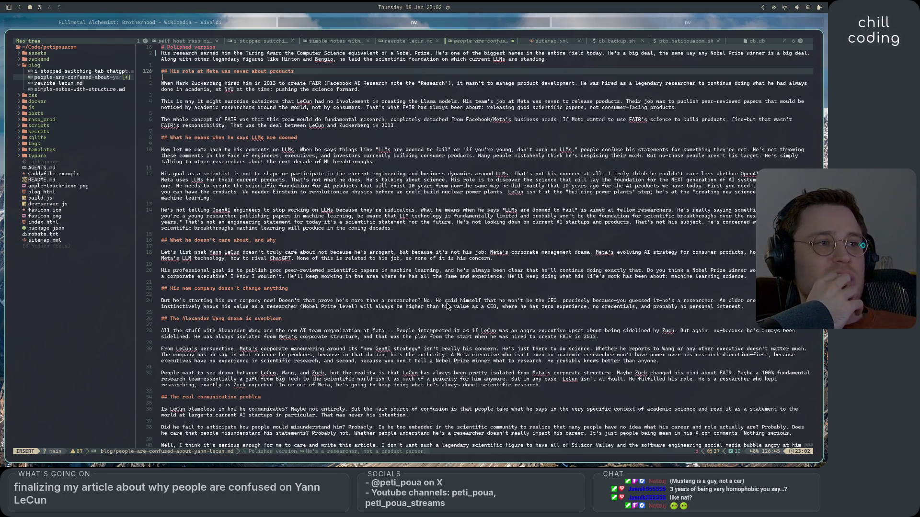
# - Bring Vivaldi back in front and open a new blank Start Page tab
pyautogui.click(192, 32)
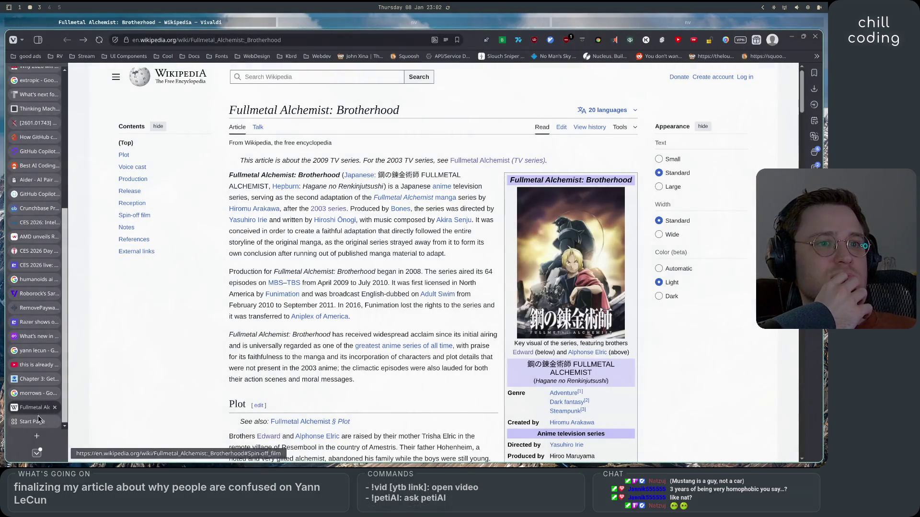
pyautogui.click(36, 437)
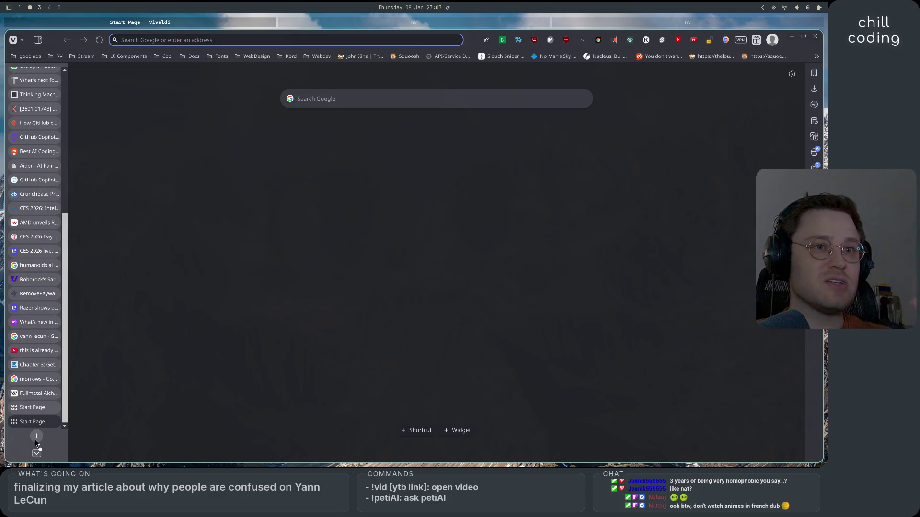
# - Search Google Images for 'foundation', preview the Foundation TV series image, then return to Neovim
pyautogui.write('foundation')
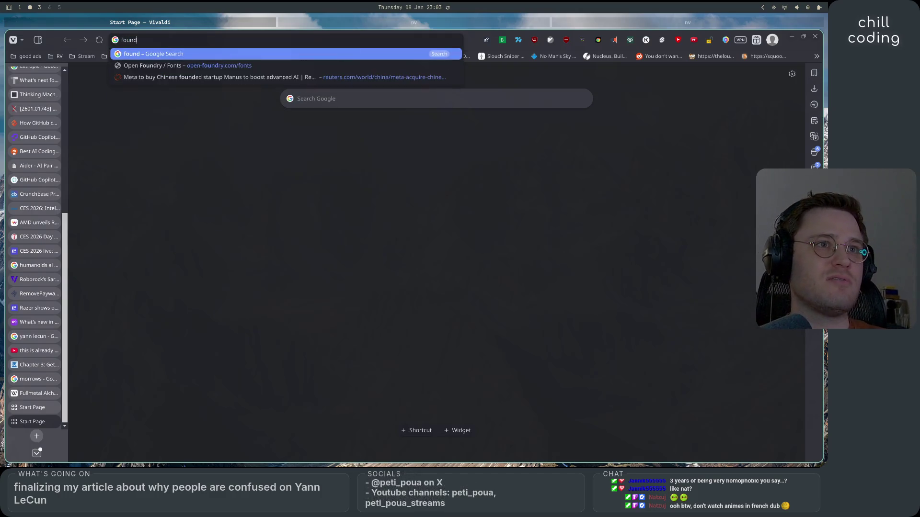
pyautogui.press('Return')
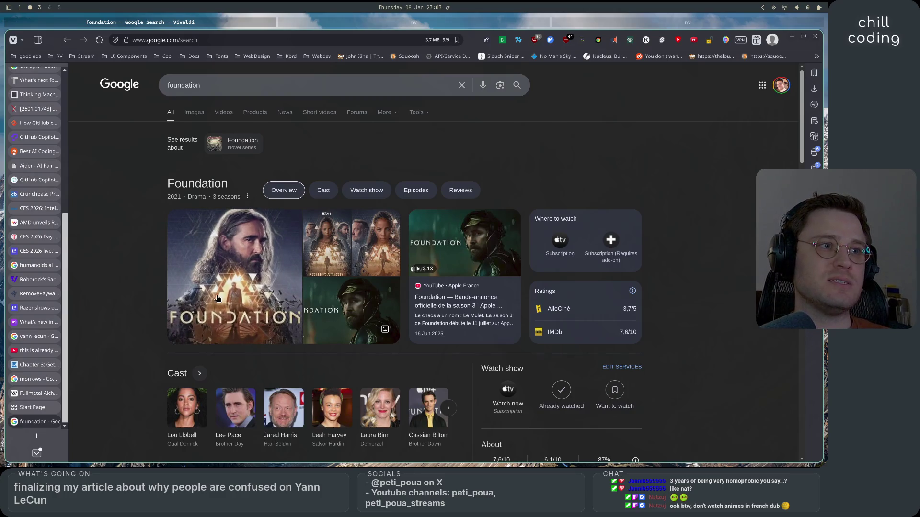
pyautogui.scroll(-3, 218, 298)
pyautogui.scroll(3, 215, 249)
pyautogui.click(195, 112)
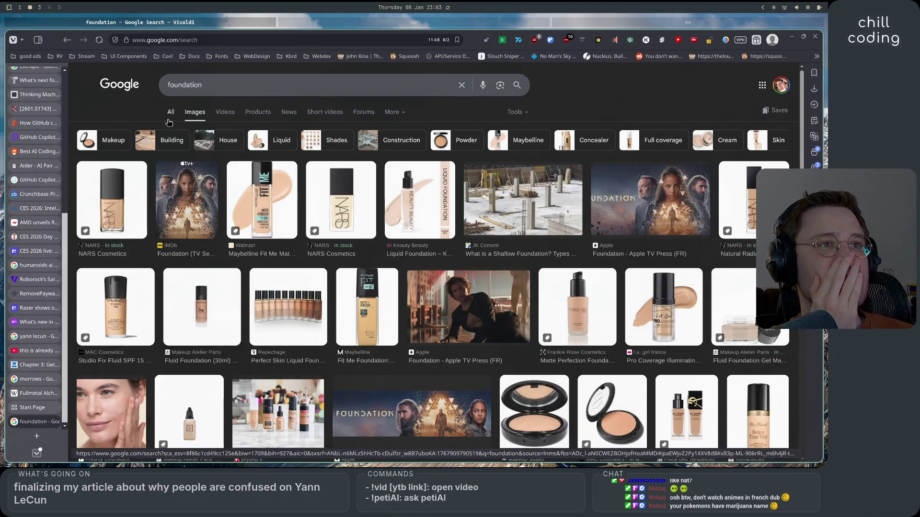
pyautogui.click(191, 180)
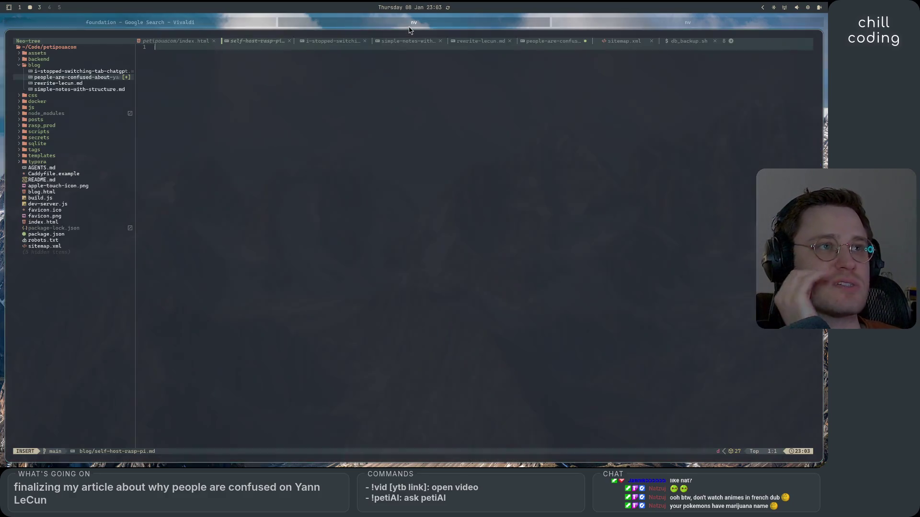
pyautogui.click(414, 22)
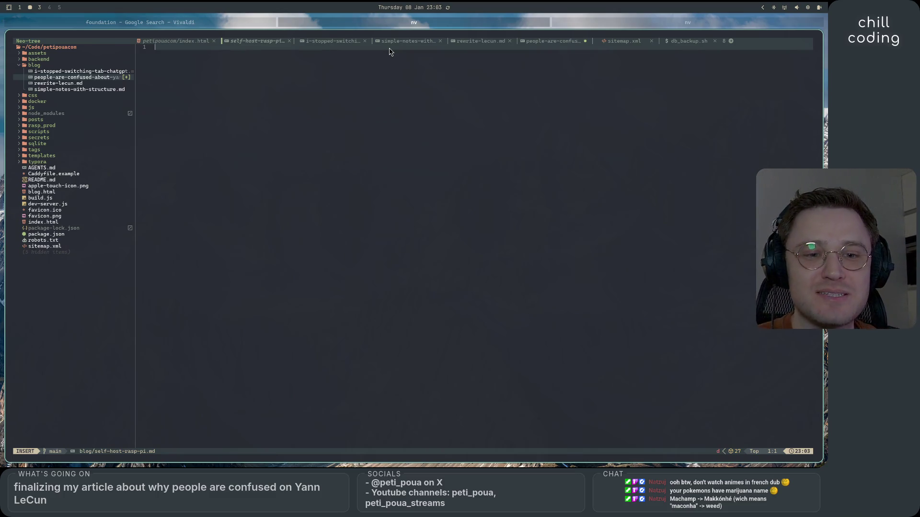
# - Bring the foundation image results back in front and open another new tab
pyautogui.click(266, 25)
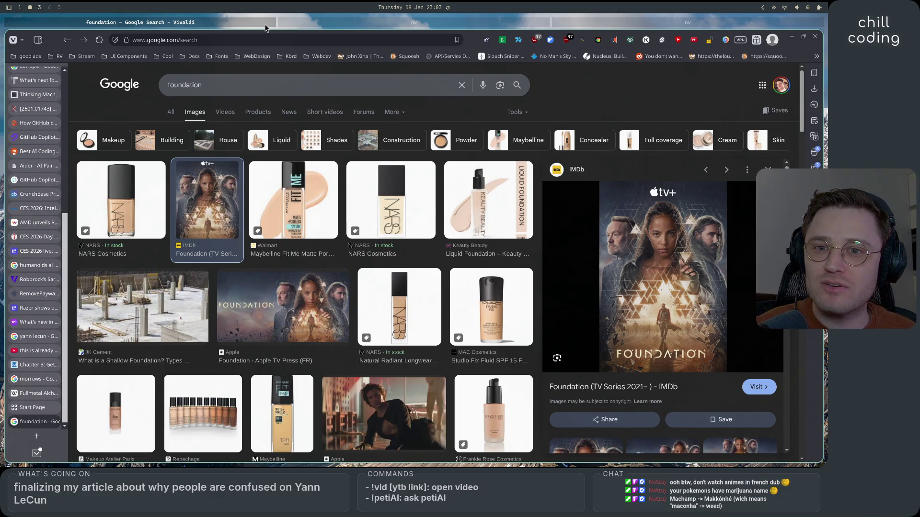
pyautogui.click(36, 436)
# - Search Google for 'machoc', then change the query to 'machoppeur'
pyautogui.write('machoc')
pyautogui.press('Return')
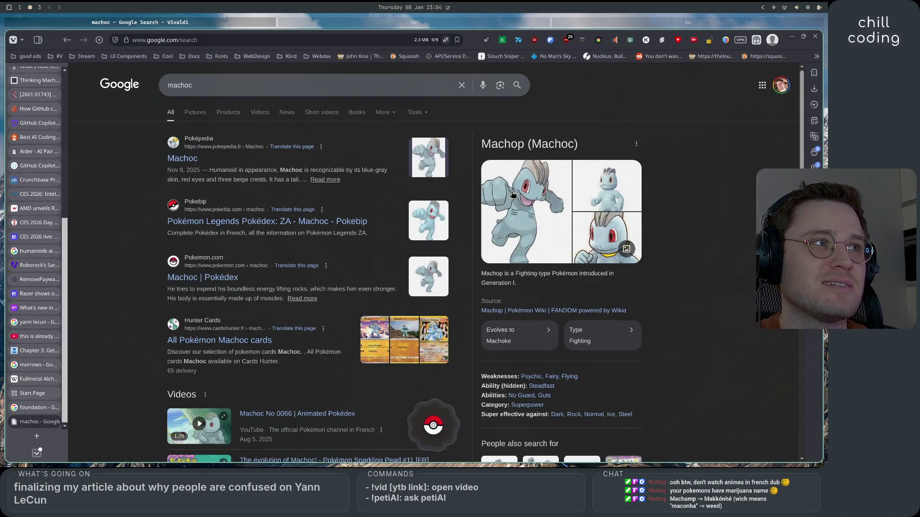
pyautogui.click(201, 85)
pyautogui.press('BackSpace')
pyautogui.write('ppeur')
pyautogui.press('Return')
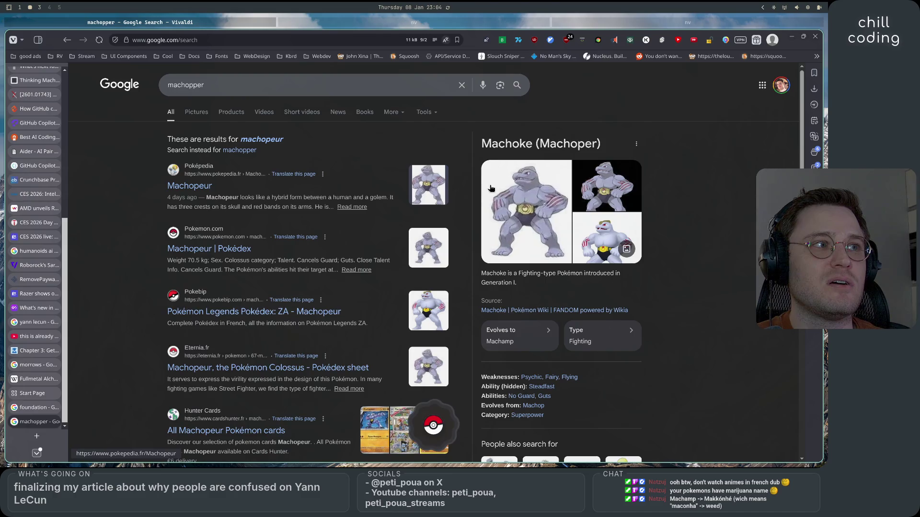
# - Edit the query to the 'mackogneur' suggestion and show its image results
pyautogui.moveTo(539, 142); pyautogui.dragTo(598, 144)
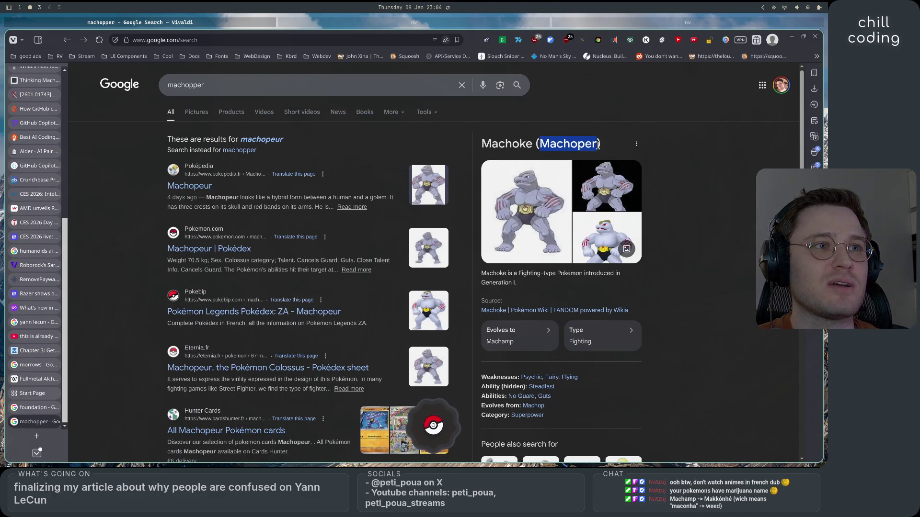
pyautogui.write('u')
pyautogui.click(144, 169)
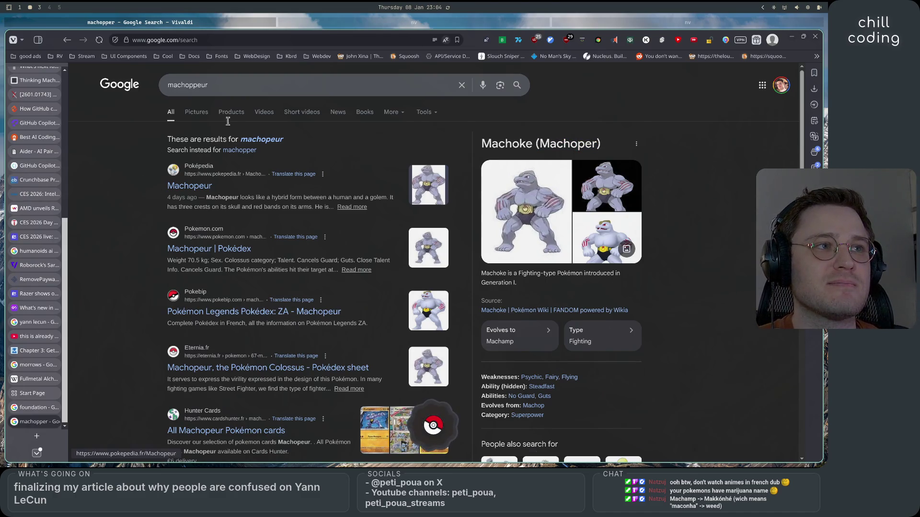
pyautogui.moveTo(209, 85); pyautogui.dragTo(190, 82)
pyautogui.press('BackSpace')
pyautogui.press('BackSpace')
pyautogui.press('BackSpace')
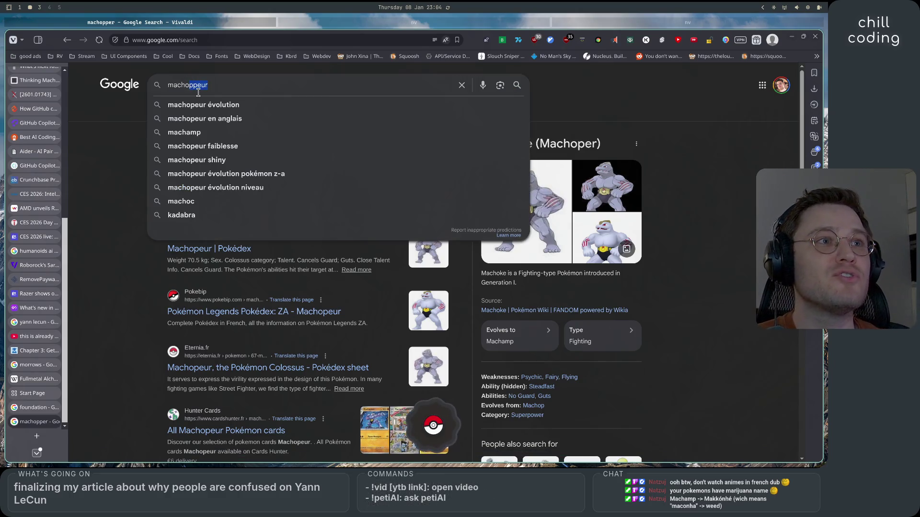
pyautogui.write('ko')
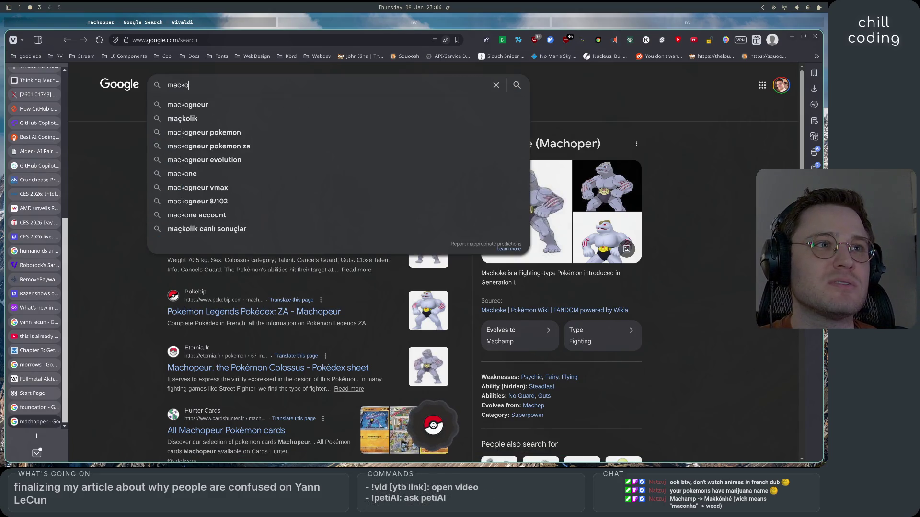
pyautogui.press('Down')
pyautogui.press('Return')
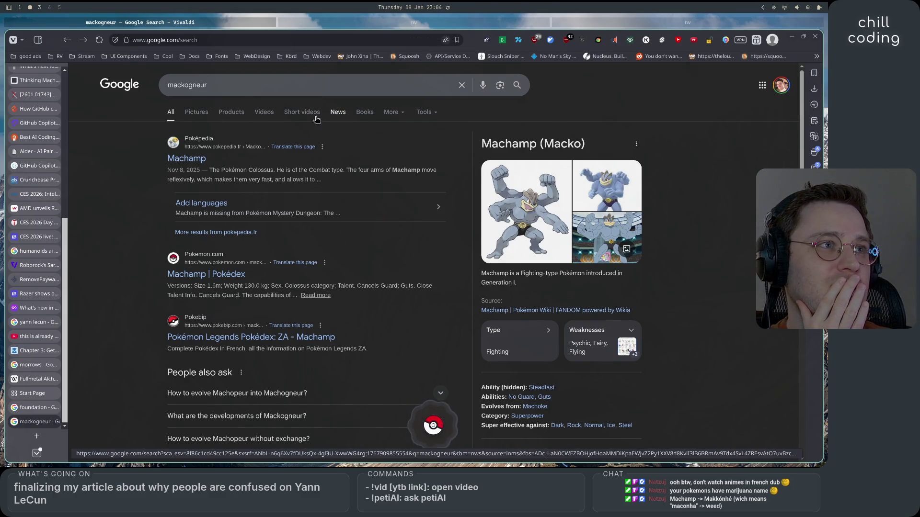
pyautogui.click(195, 119)
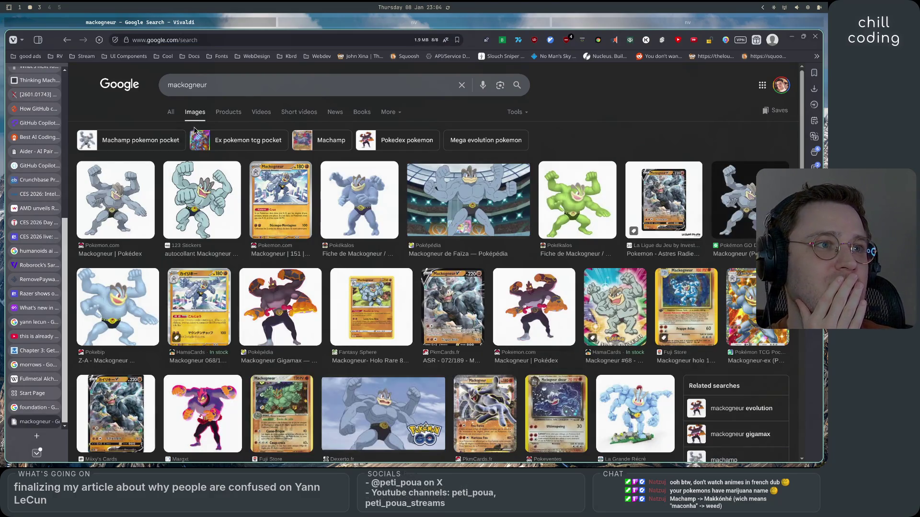
# - Visit the Mackogneur Pokédex page untranslated, then return to the mackogneur image results
pyautogui.click(115, 254)
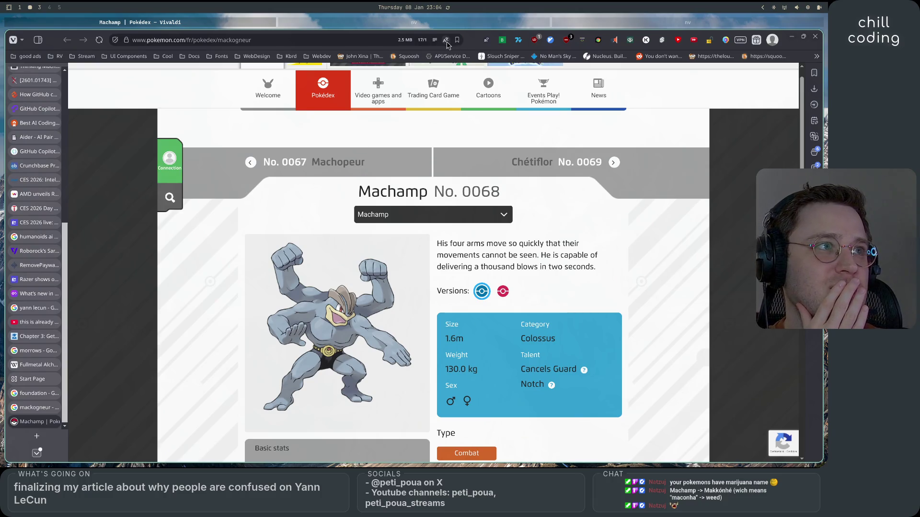
pyautogui.click(543, 246)
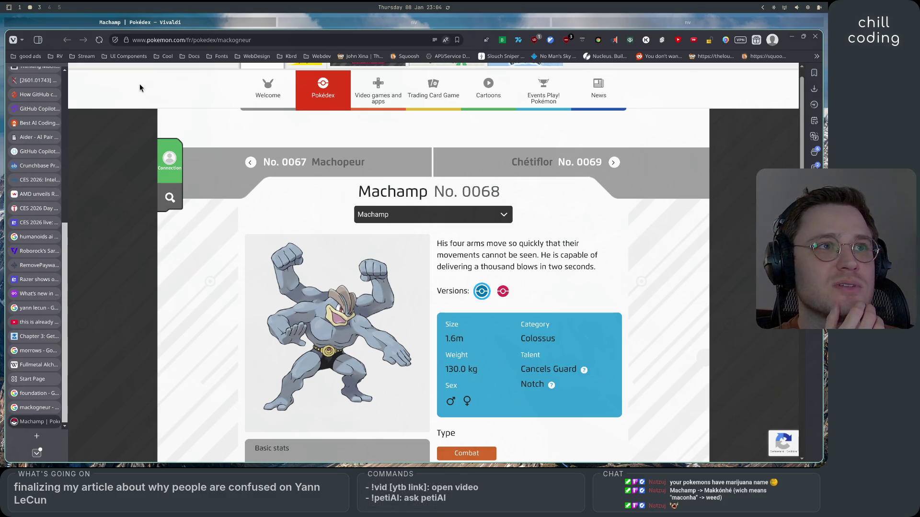
pyautogui.click(100, 40)
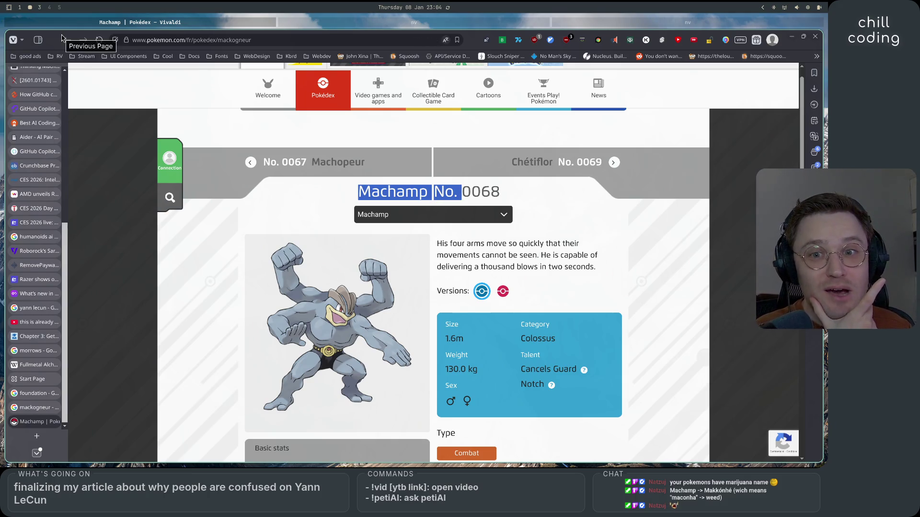
pyautogui.click(40, 411)
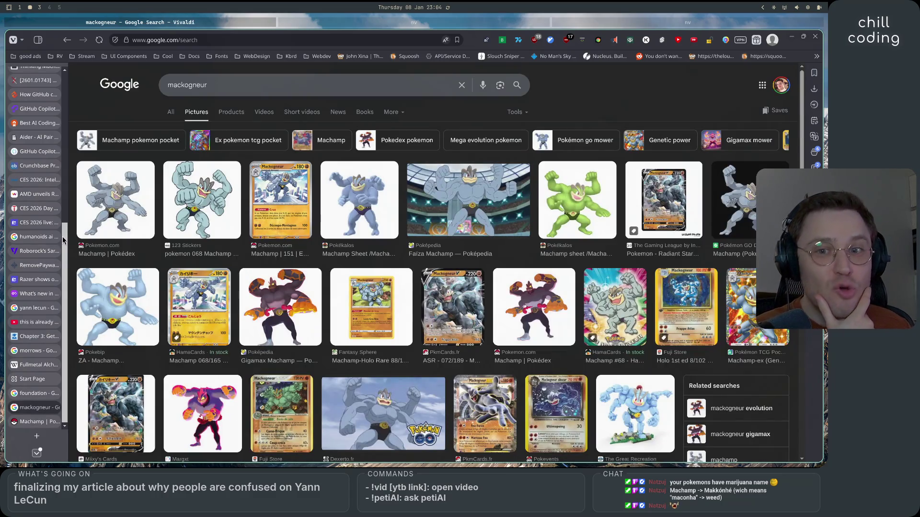
# - Preview several Machamp images and cards, including Gigamax Machamp and Mackogneur V
pyautogui.scroll(-1, 550, 261)
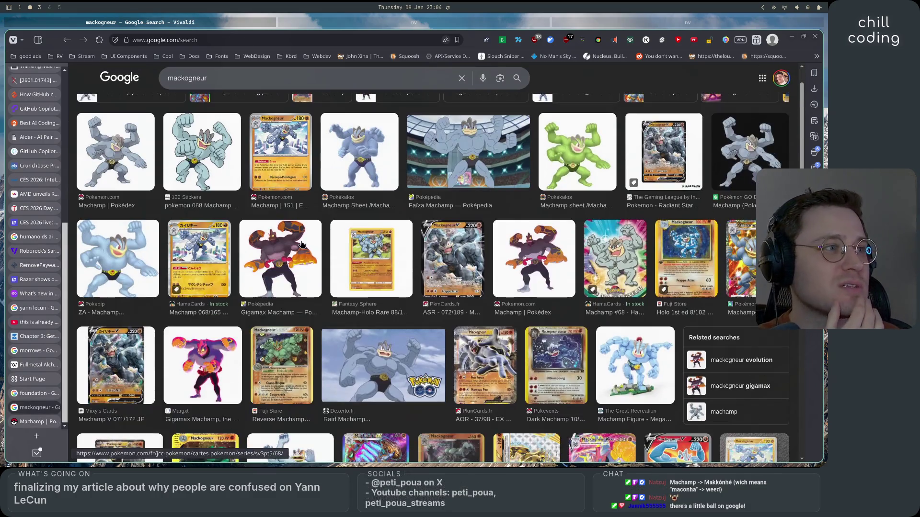
pyautogui.click(550, 261)
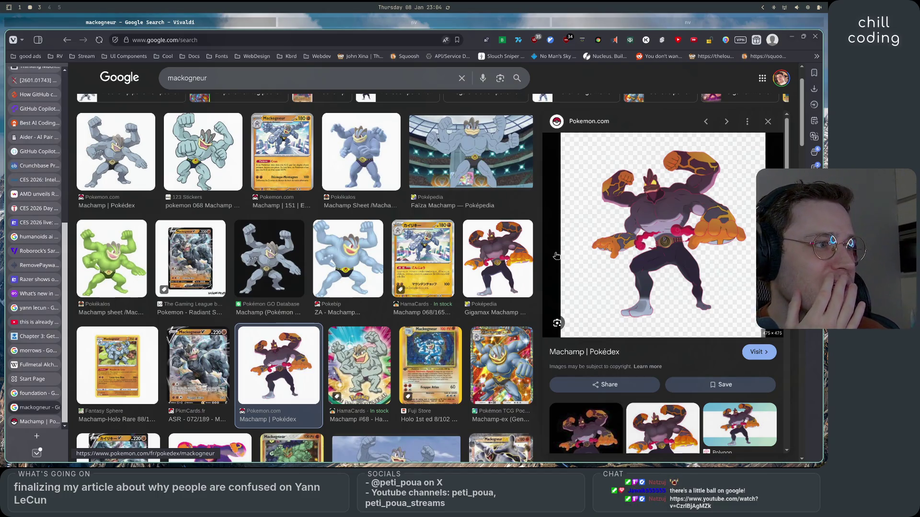
pyautogui.click(507, 350)
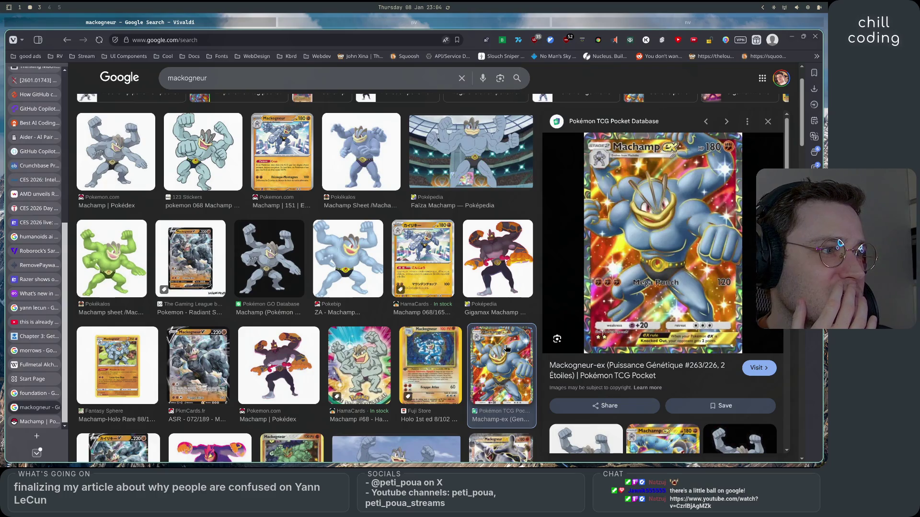
pyautogui.click(430, 360)
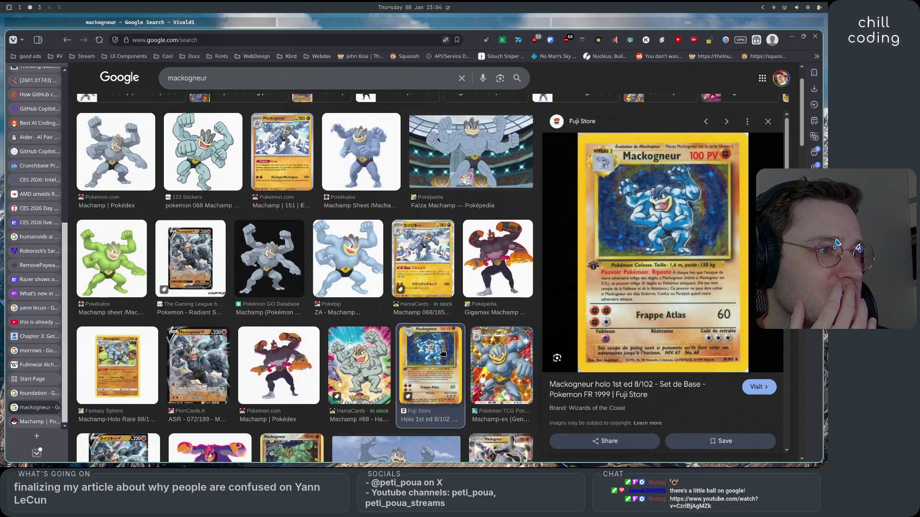
pyautogui.click(356, 363)
pyautogui.click(261, 366)
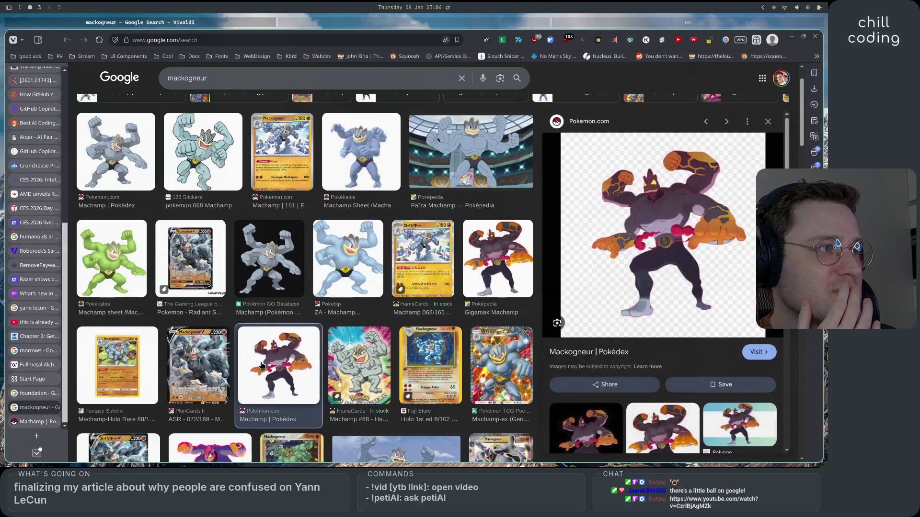
pyautogui.click(196, 370)
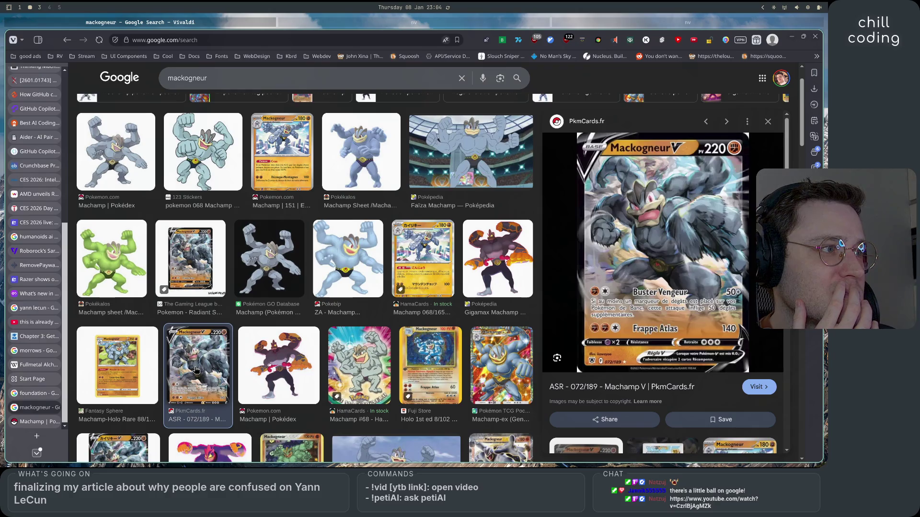
pyautogui.scroll(-1, 197, 370)
pyautogui.scroll(-4, 197, 370)
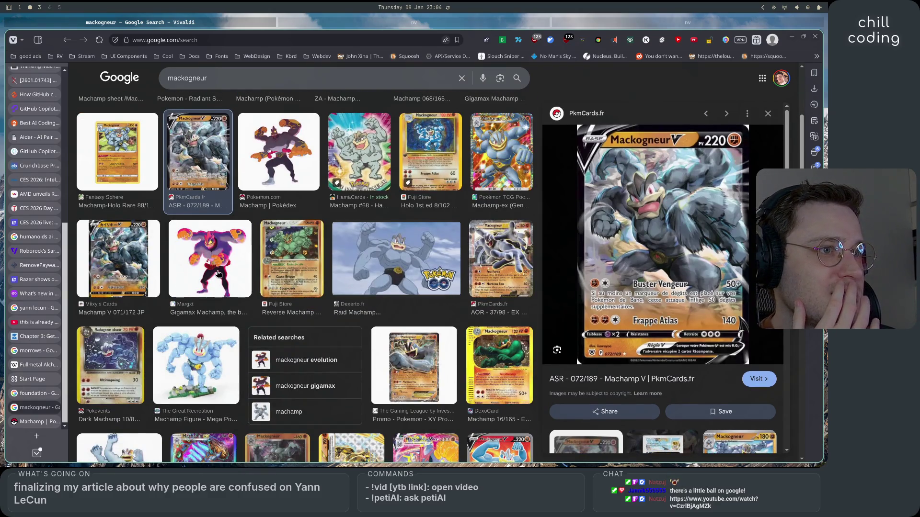
pyautogui.click(218, 273)
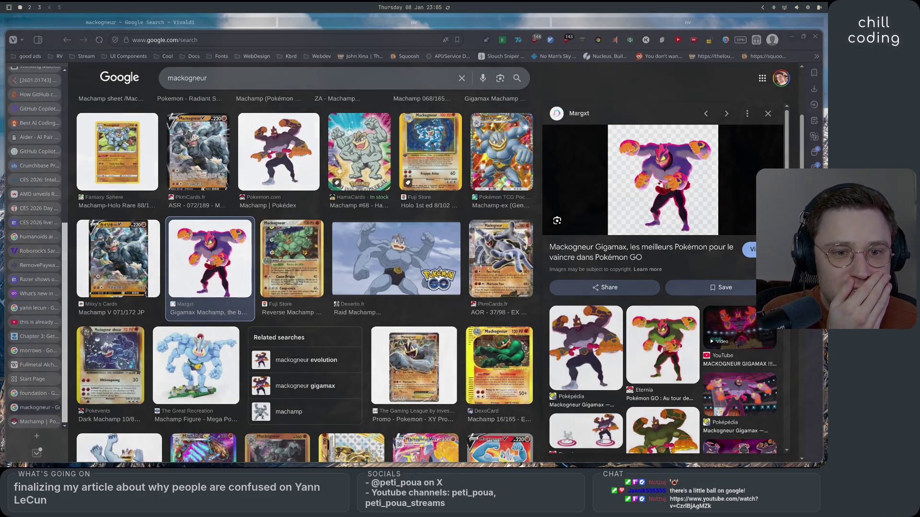
# - Go back through history to the mackogneur all-results page and open the Pokémon catching dialog
pyautogui.scroll(5, 95, 91)
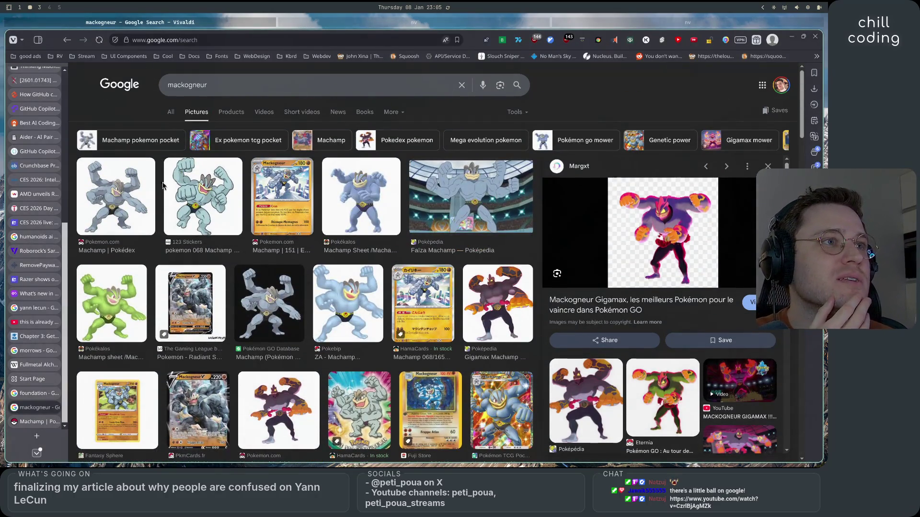
pyautogui.click(115, 91)
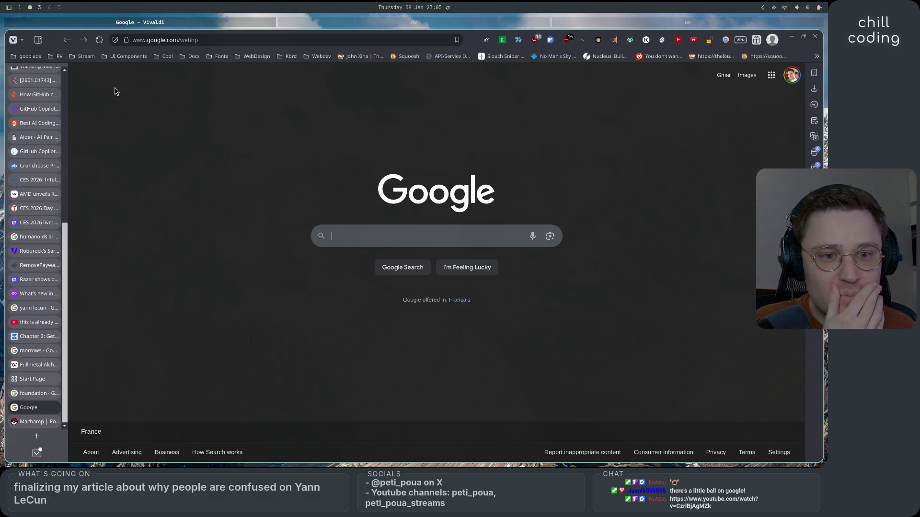
pyautogui.click(71, 43)
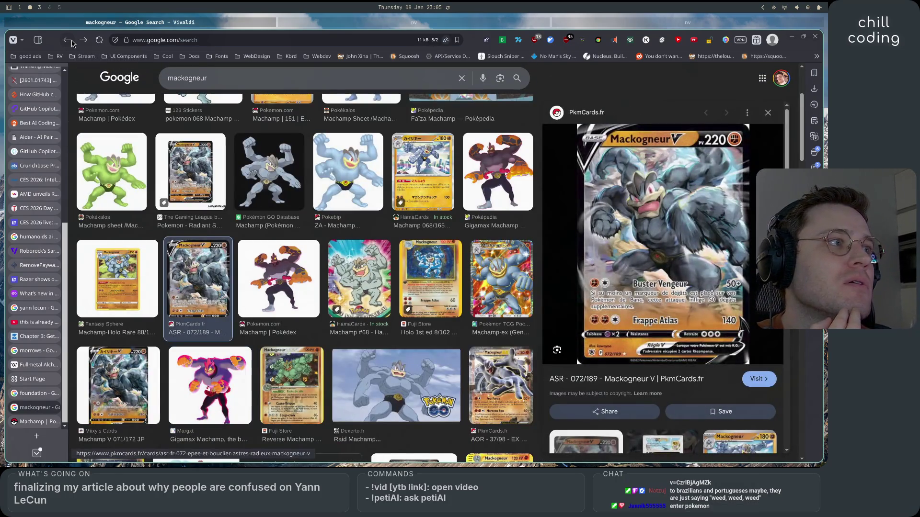
pyautogui.click(72, 43)
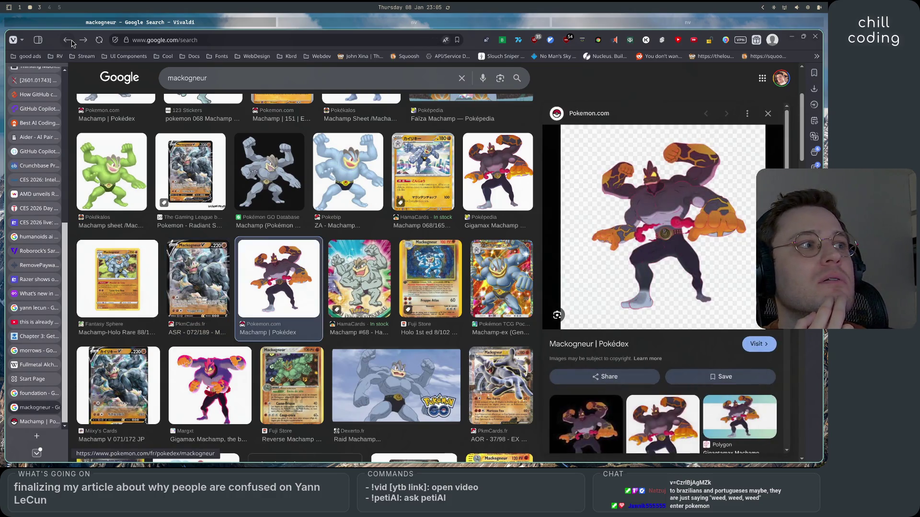
pyautogui.click(72, 43)
pyautogui.click(72, 44)
pyautogui.click(72, 43)
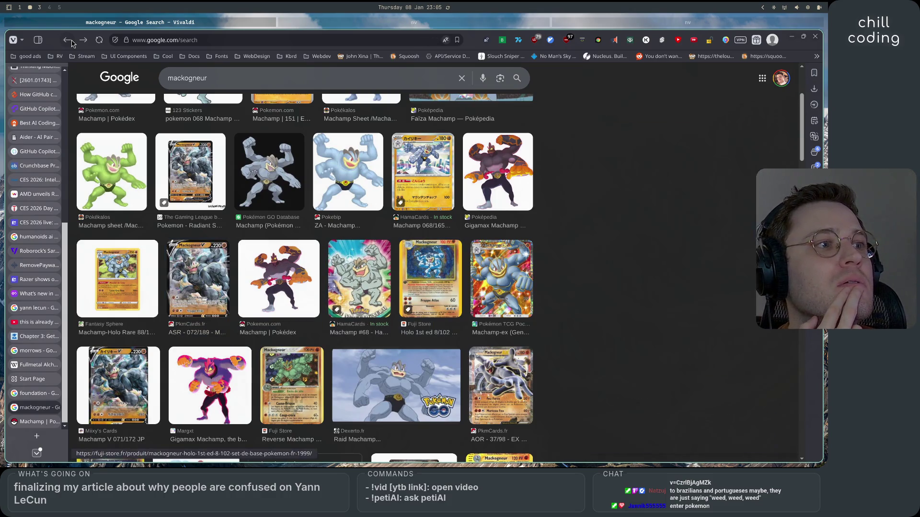
pyautogui.click(72, 43)
pyautogui.click(72, 43)
pyautogui.click(72, 43)
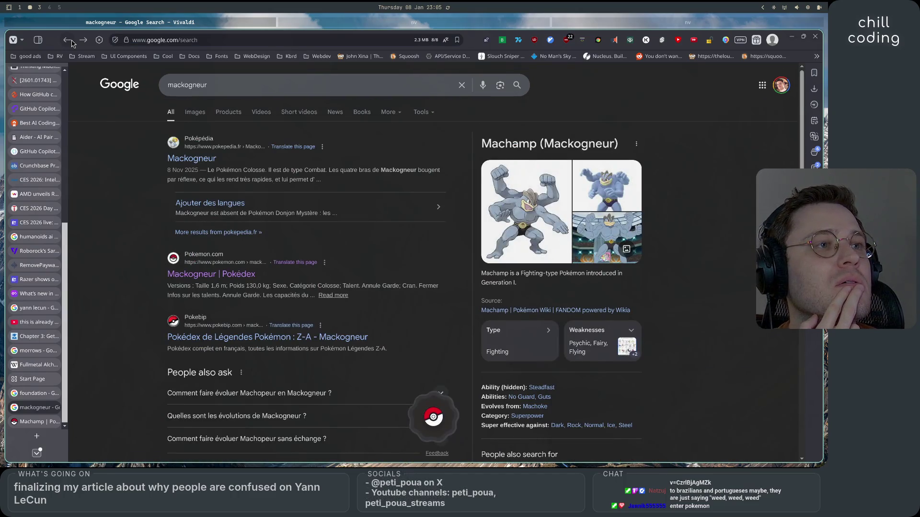
pyautogui.click(72, 44)
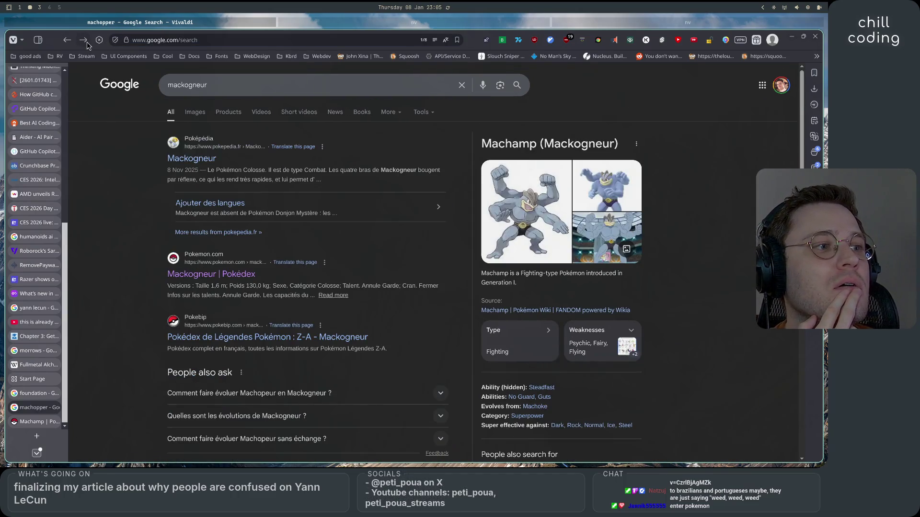
pyautogui.click(444, 429)
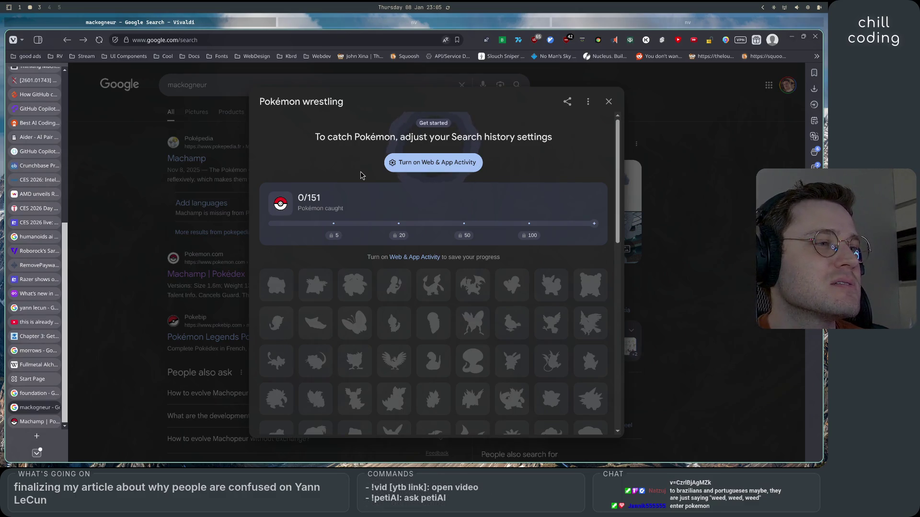
# - Scroll the Pokémon dialog and follow its 'Turn on Web & App Activity' prompt
pyautogui.scroll(-10, 374, 319)
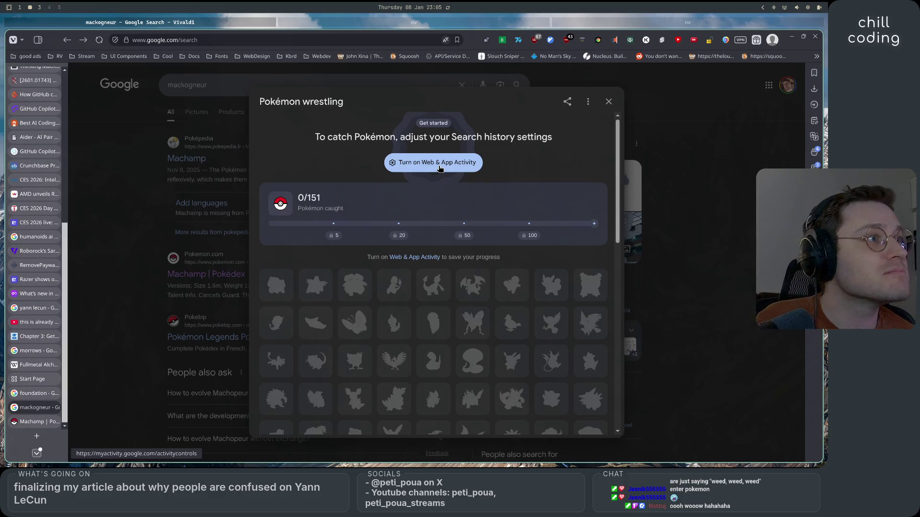
pyautogui.click(439, 166)
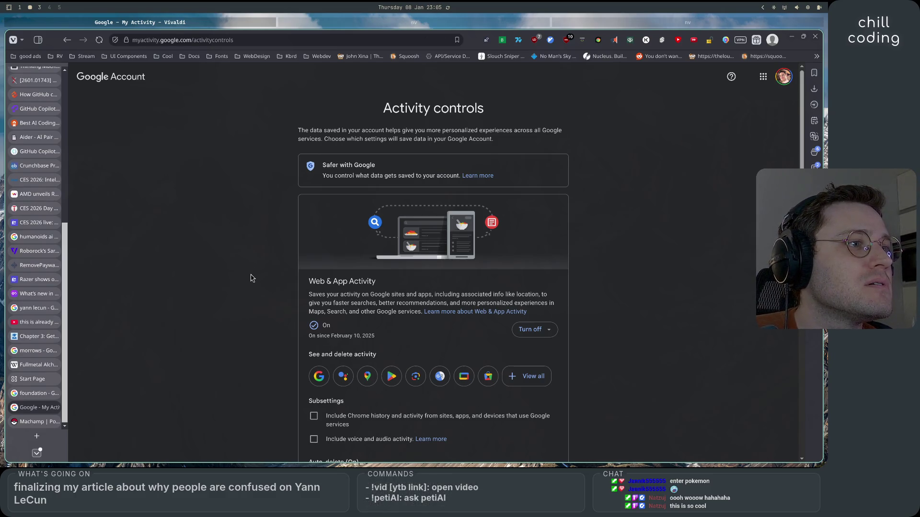
pyautogui.scroll(-4, 253, 278)
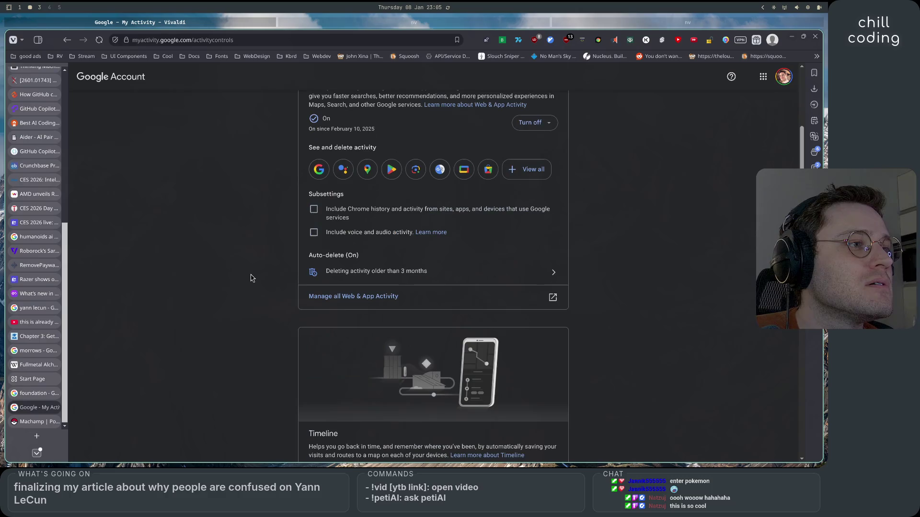
pyautogui.scroll(4, 252, 279)
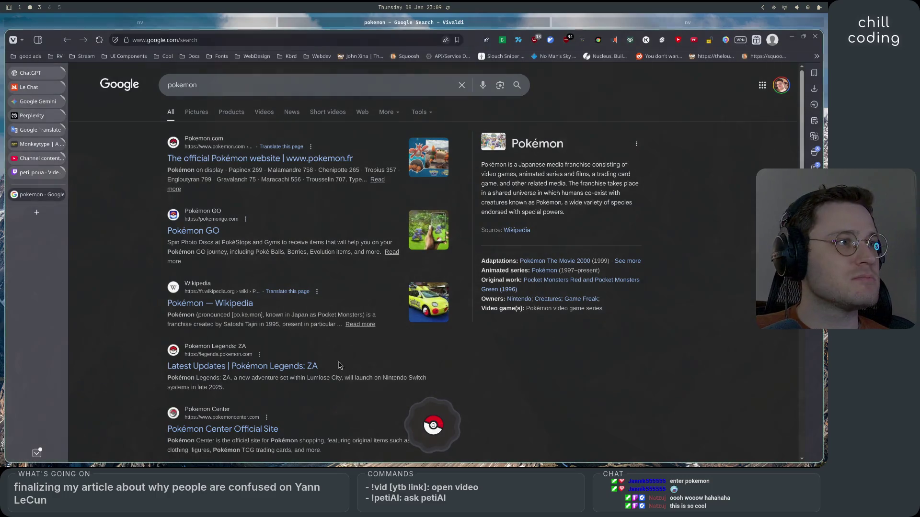
pyautogui.click(433, 425)
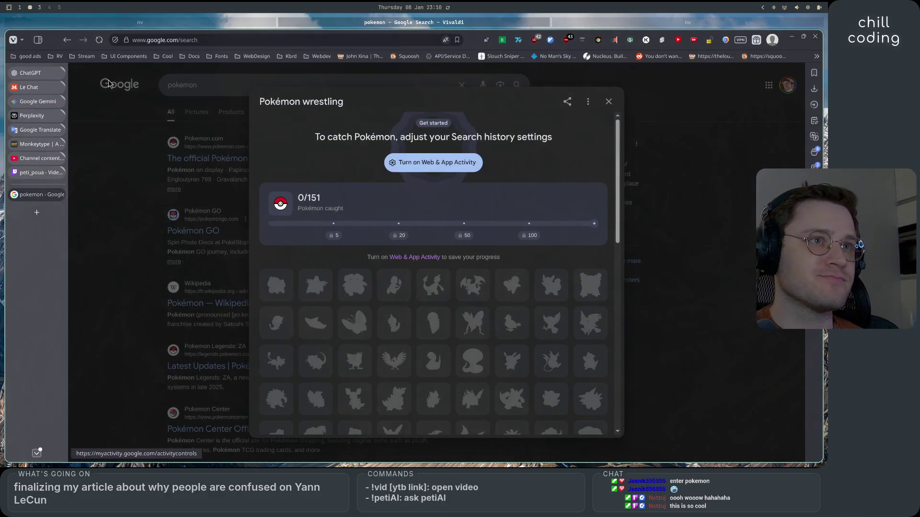
pyautogui.click(100, 41)
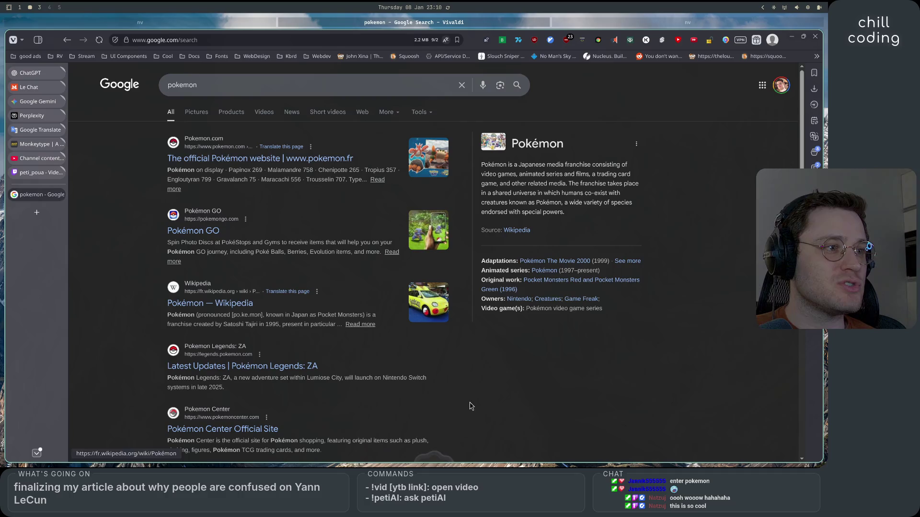
pyautogui.click(433, 426)
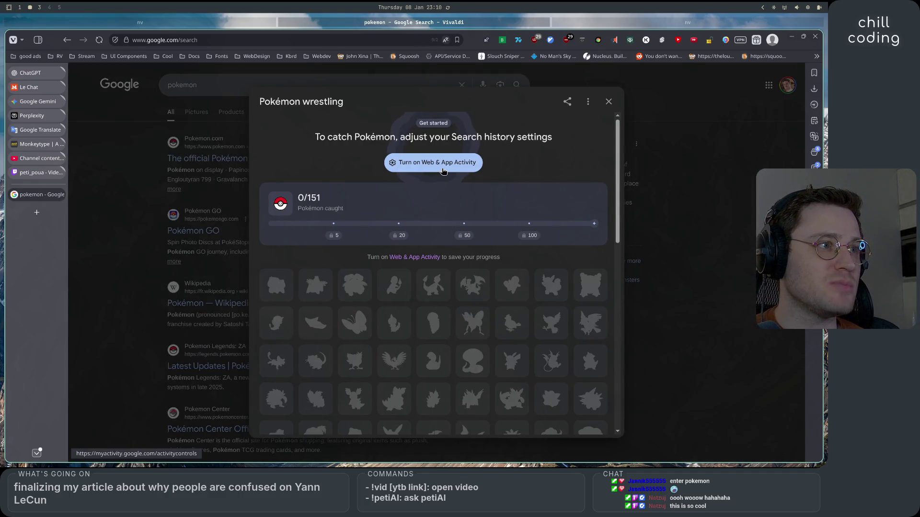
pyautogui.click(609, 102)
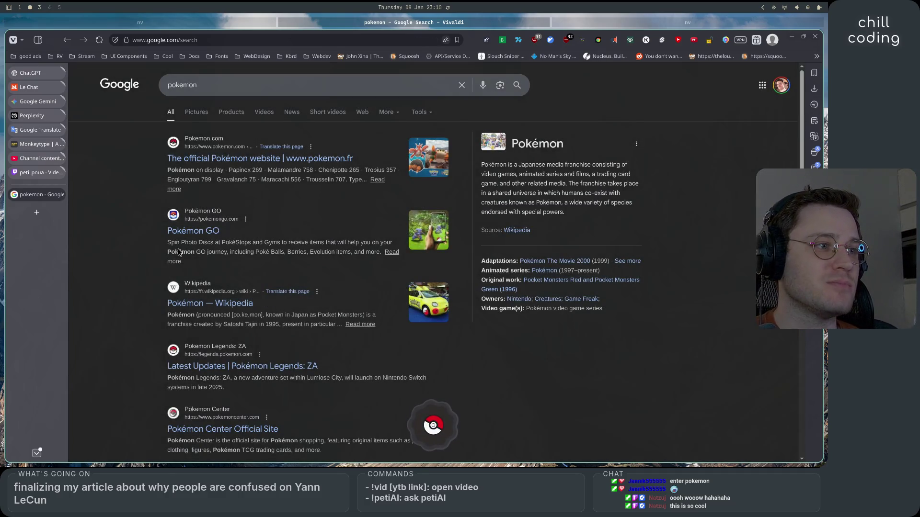
pyautogui.click(437, 425)
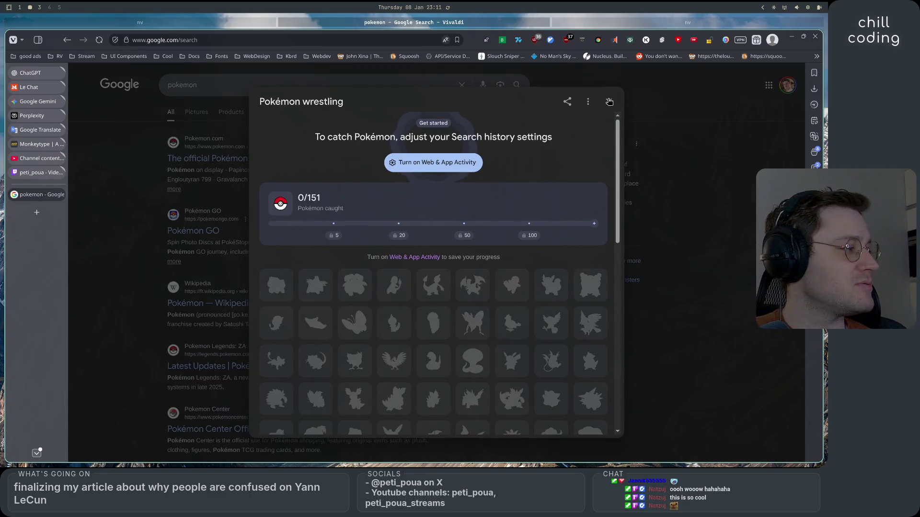
pyautogui.click(609, 102)
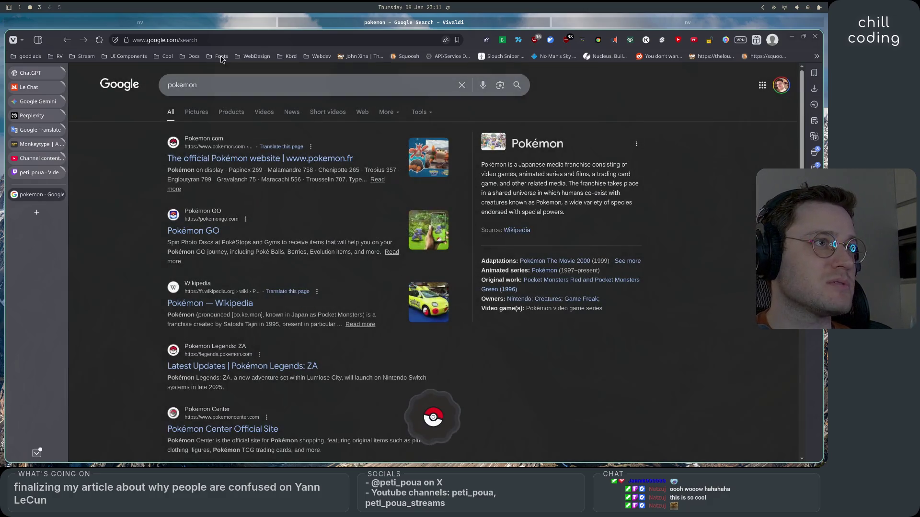
pyautogui.click(245, 24)
# - Switch back to the Neovim window with the blog files and return to normal mode
pyautogui.click(604, 23)
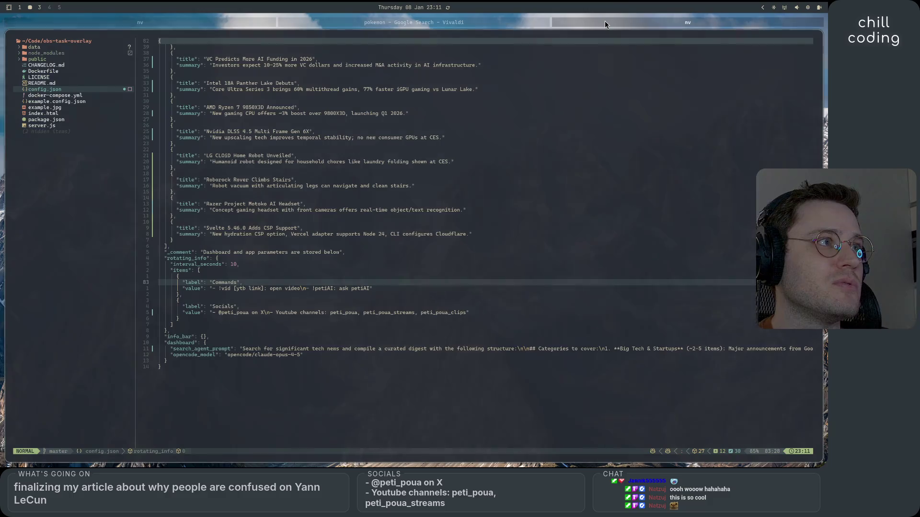
pyautogui.click(519, 20)
pyautogui.click(241, 27)
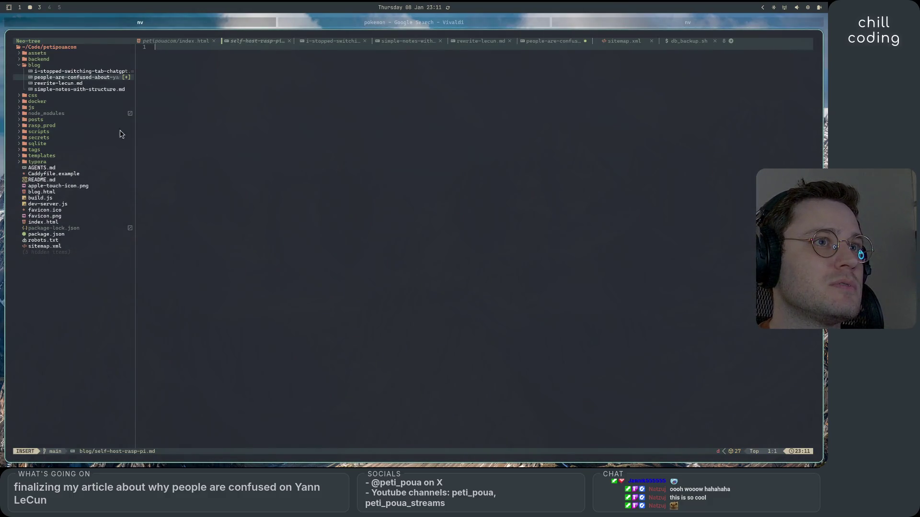
pyautogui.press('Escape')
pyautogui.hotkey('ctrl', 'w')
pyautogui.press('h')
pyautogui.press('v')
pyautogui.press('Escape')
pyautogui.press('v')
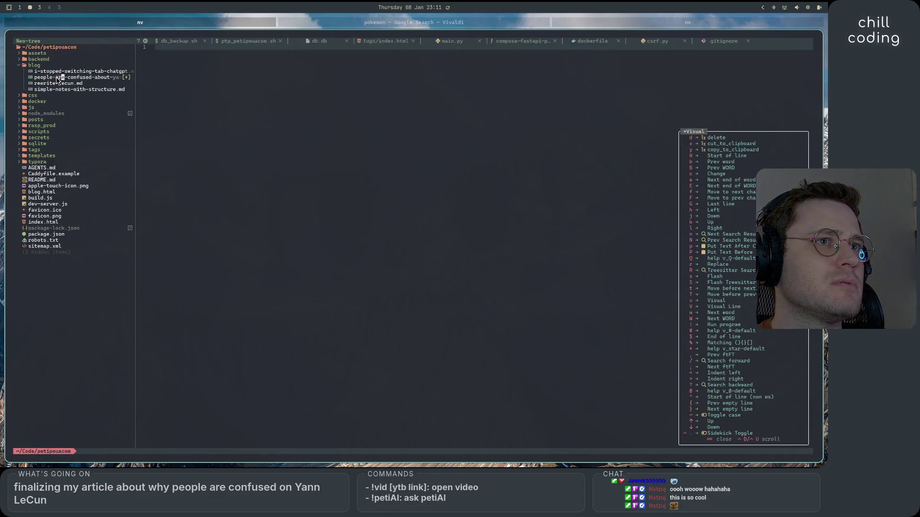
pyautogui.scroll(-1, 625, 24)
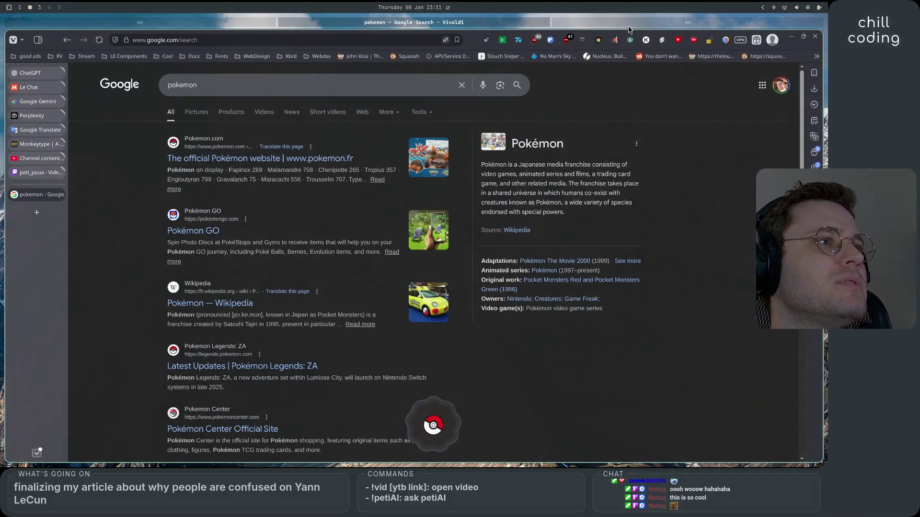
pyautogui.scroll(-1, 625, 22)
pyautogui.click(257, 23)
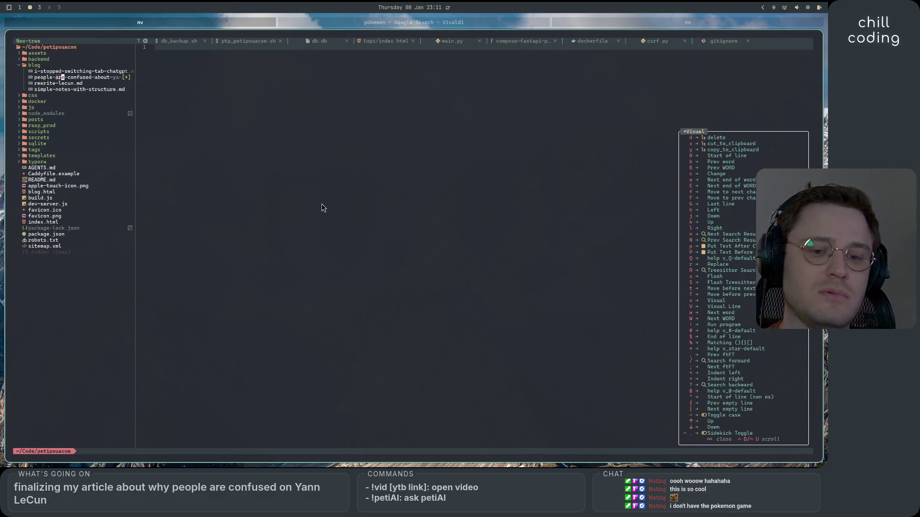
pyautogui.press('Escape')
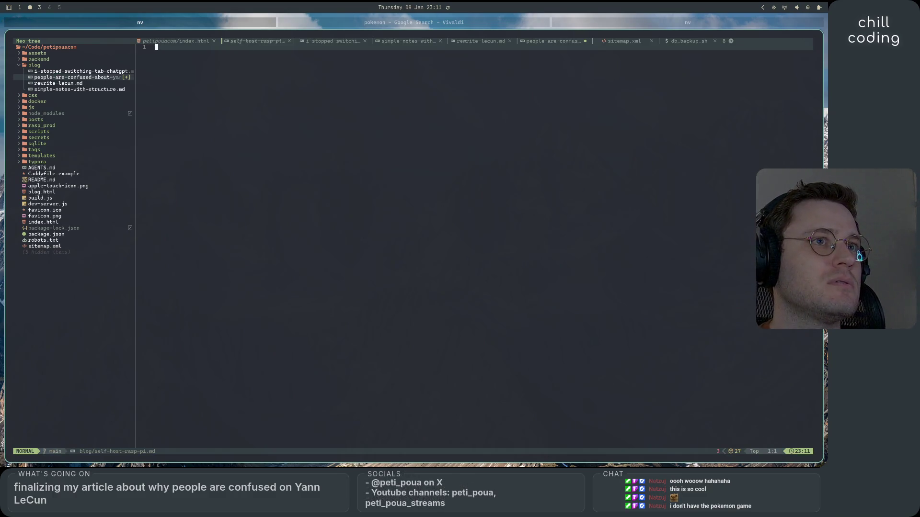
# - Open people-are-confused-about-yann-lecun.md from the file tree, review it, and save with :w
pyautogui.doubleClick(97, 79)
pyautogui.scroll(-15, 371, 311)
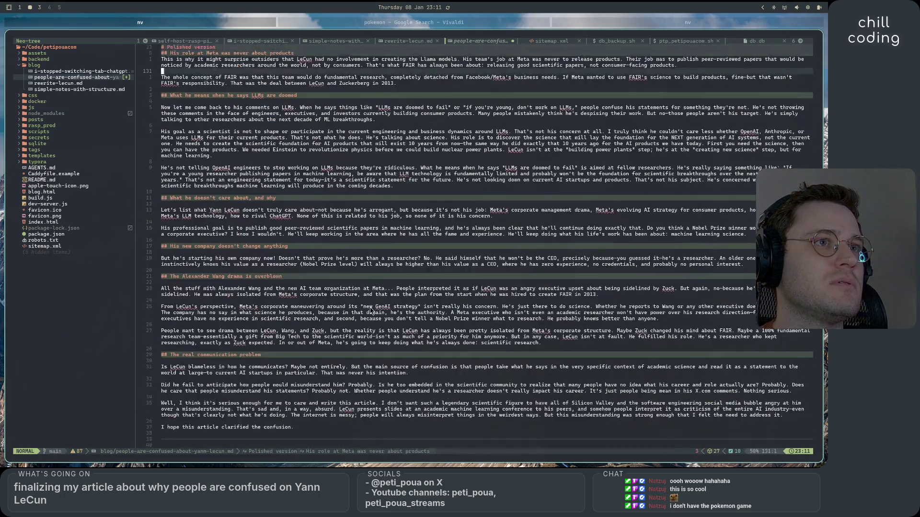
pyautogui.scroll(15, 370, 311)
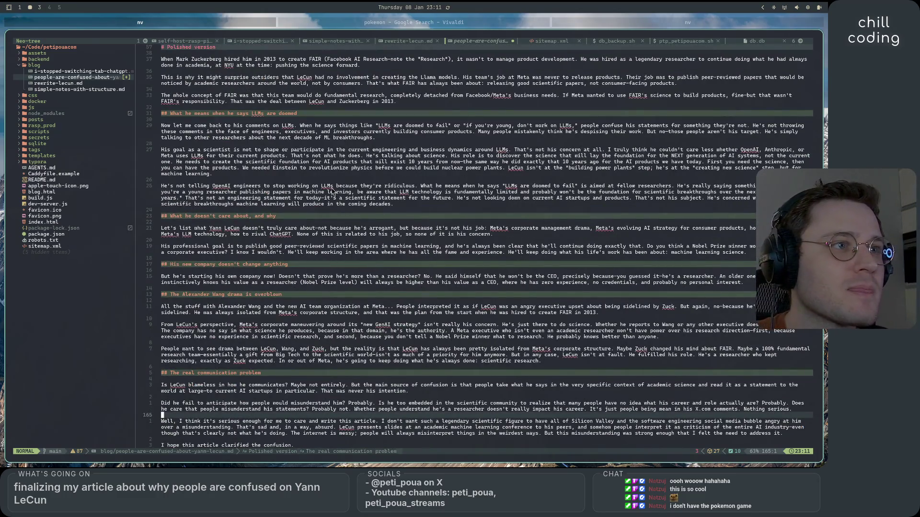
pyautogui.scroll(6, 405, 340)
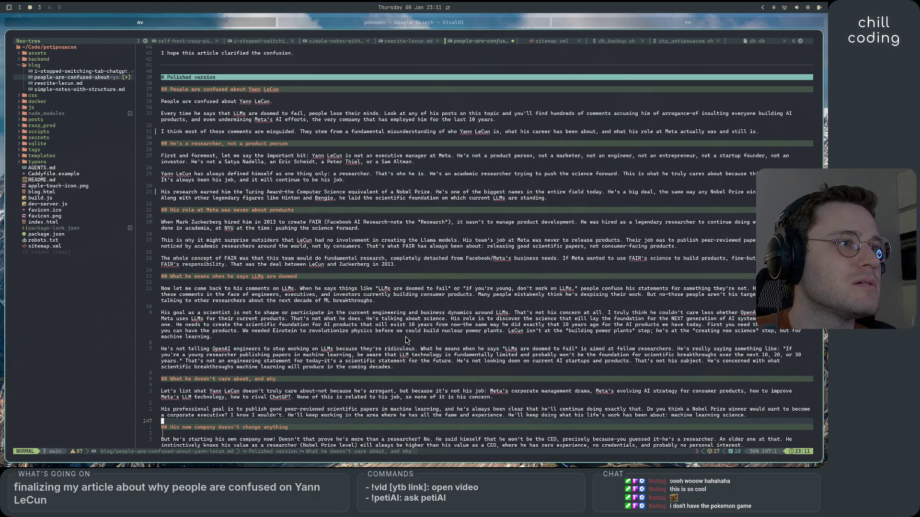
pyautogui.scroll(7, 405, 340)
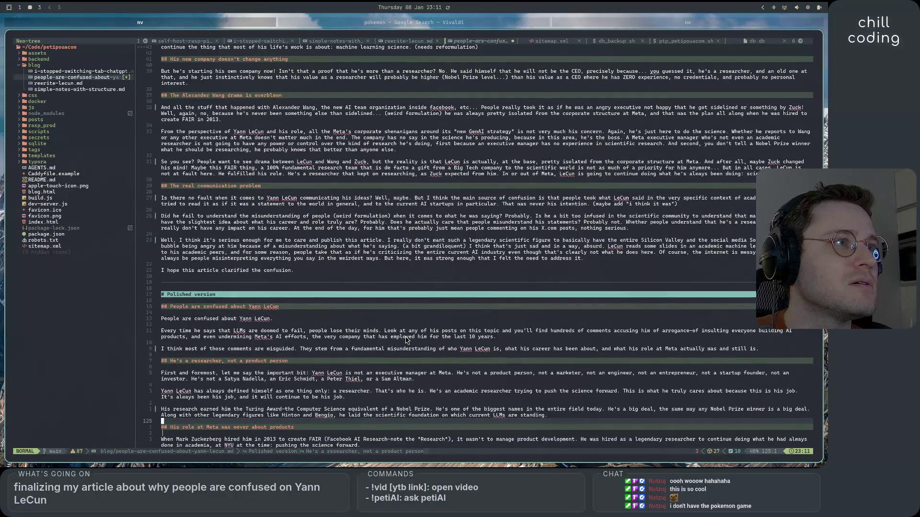
pyautogui.scroll(-10, 406, 340)
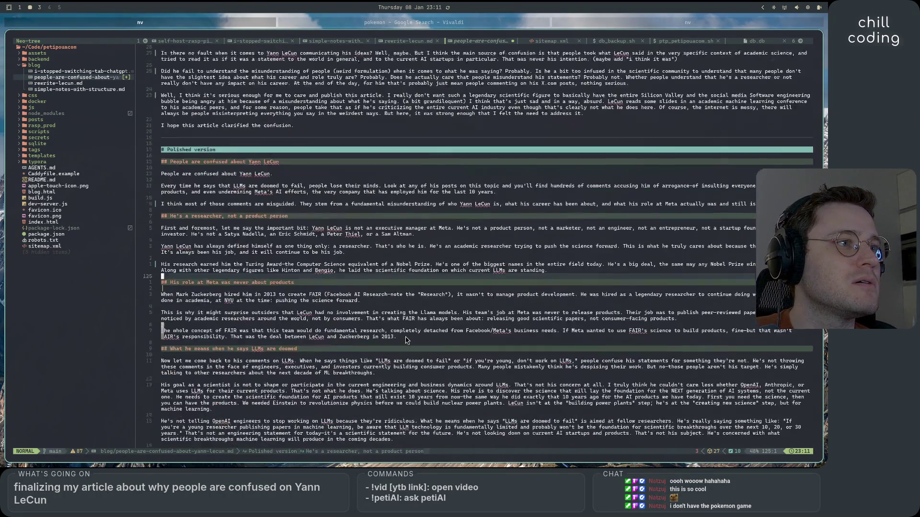
pyautogui.write(':w')
pyautogui.press('Return')
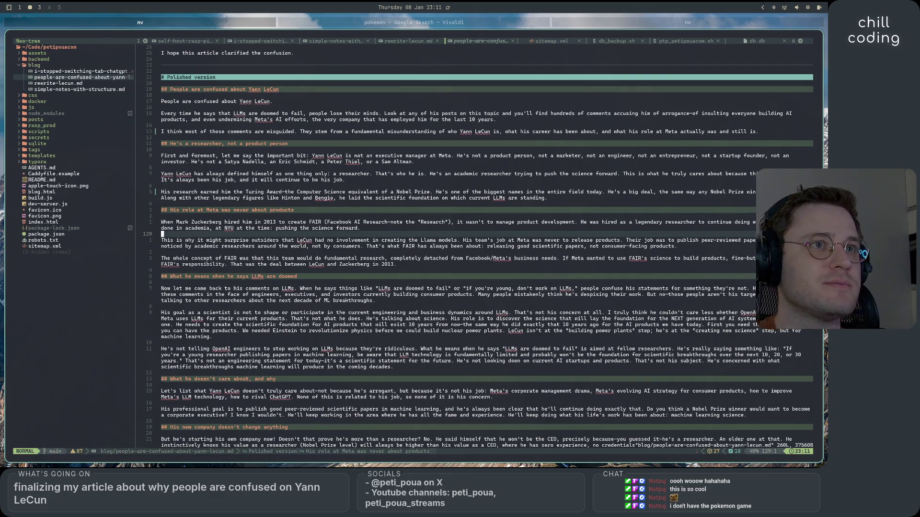
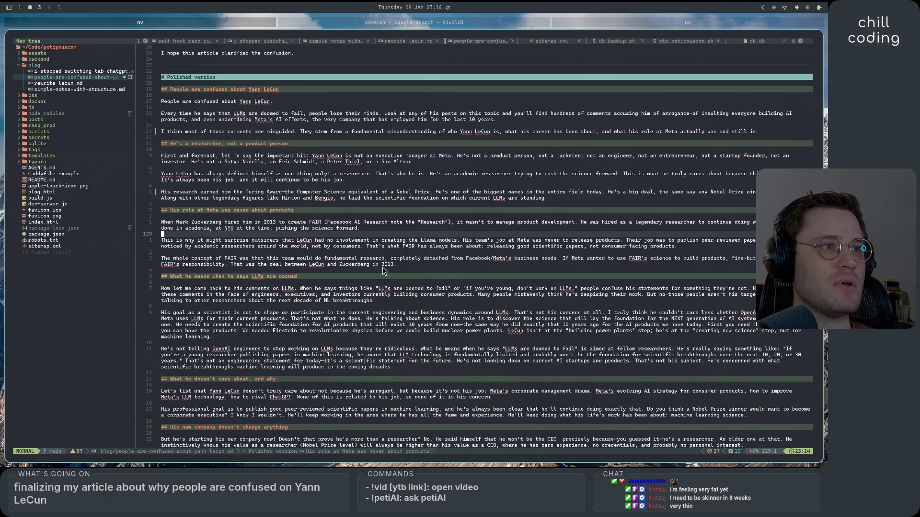
# - Select the passage on Meta using FAIR's science, then move to the end of the breakthroughs paragraph
pyautogui.moveTo(571, 259); pyautogui.dragTo(747, 259)
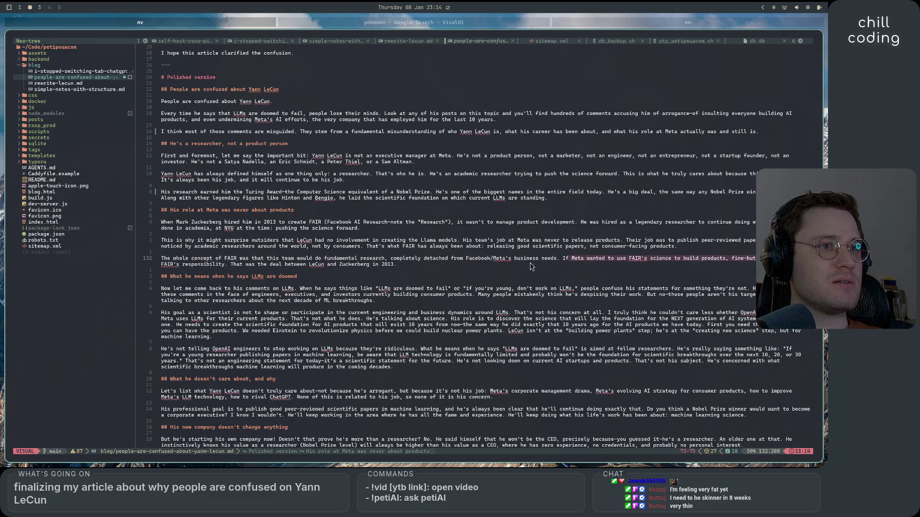
pyautogui.click(348, 264)
pyautogui.click(338, 301)
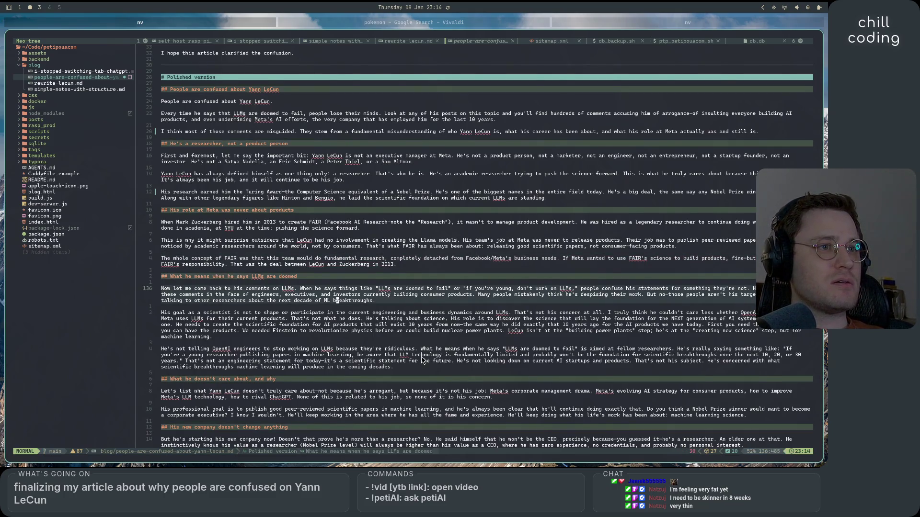
pyautogui.scroll(-3, 422, 359)
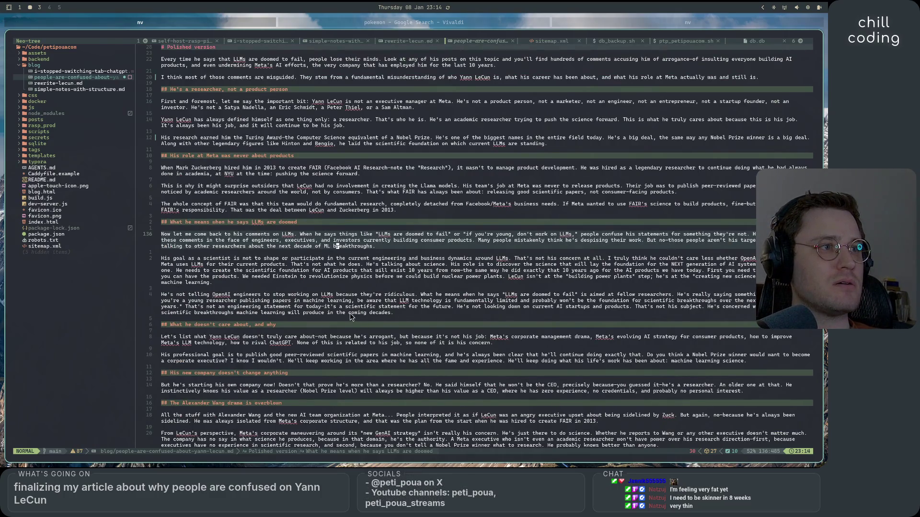
pyautogui.scroll(3, 392, 360)
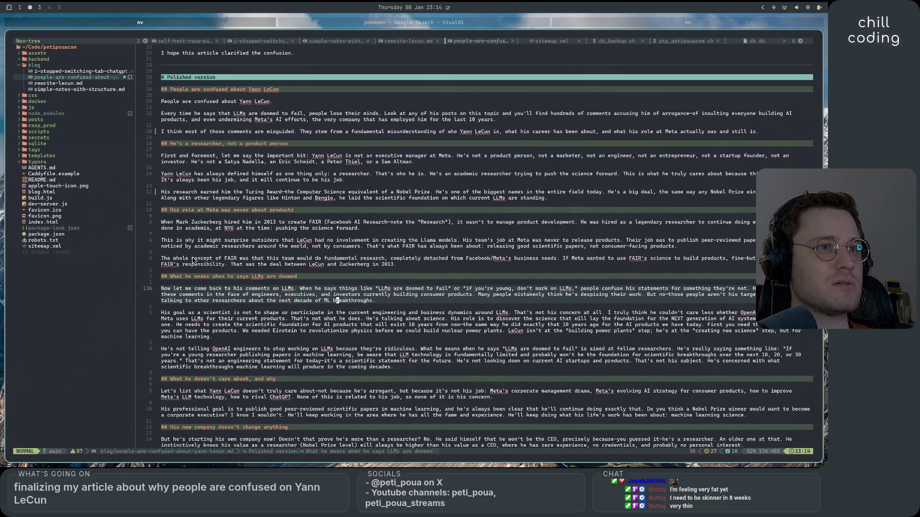
pyautogui.click(228, 294)
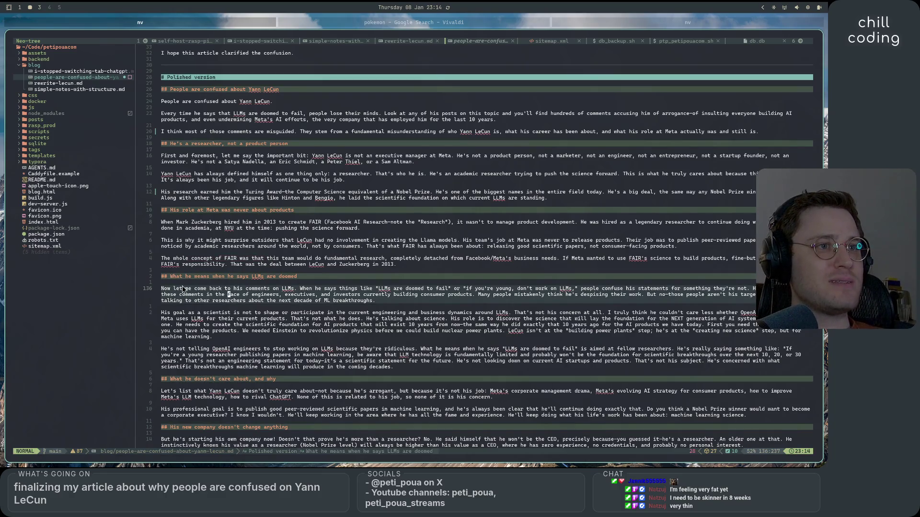
pyautogui.scroll(-4, 411, 318)
pyautogui.scroll(3, 383, 297)
pyautogui.click(398, 285)
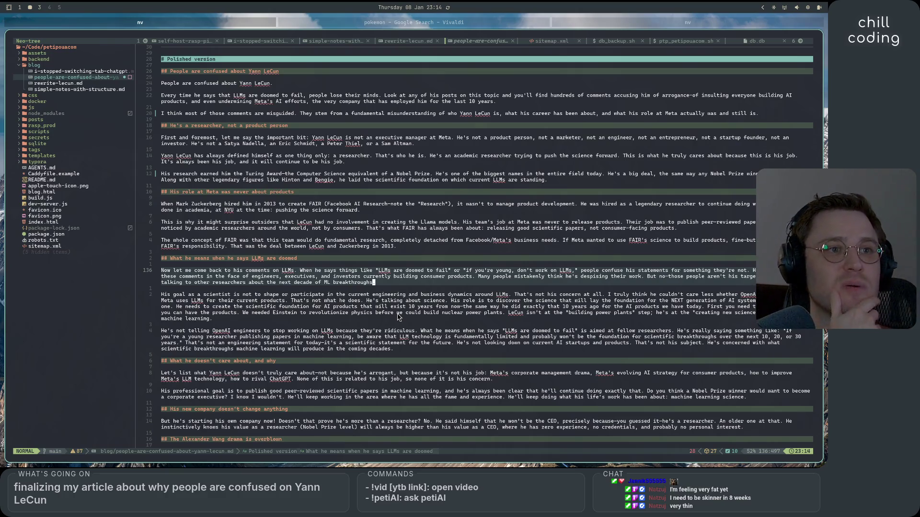
# - Scroll back and forth to compare the Reorganized and Polished versions of the post
pyautogui.scroll(-5, 387, 351)
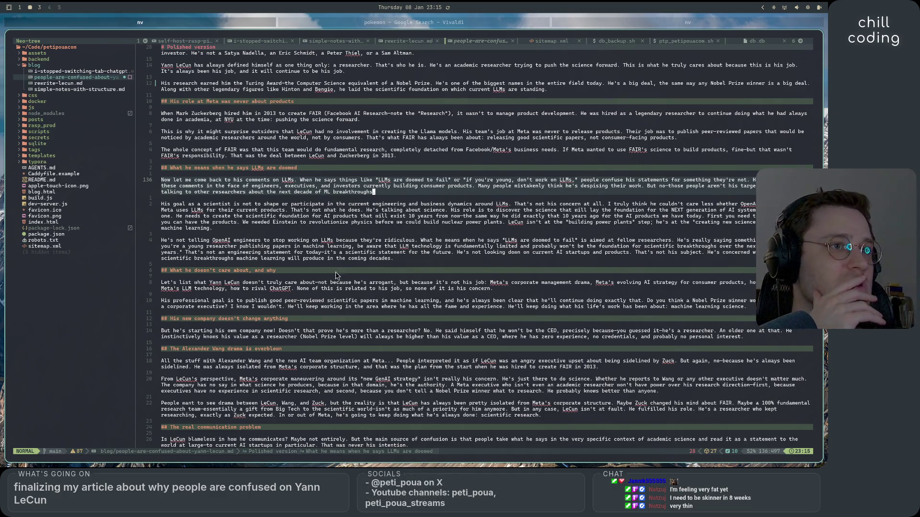
pyautogui.scroll(6, 435, 288)
pyautogui.scroll(20, 435, 307)
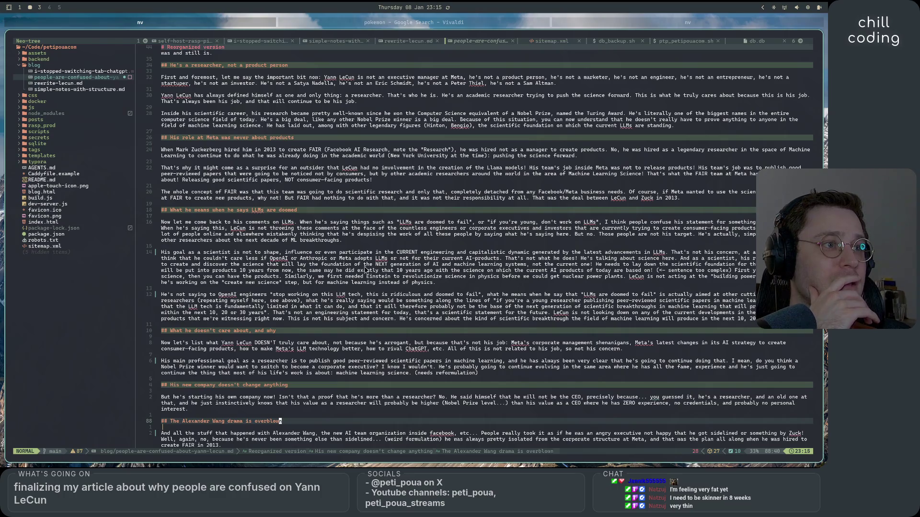
pyautogui.scroll(-20, 380, 292)
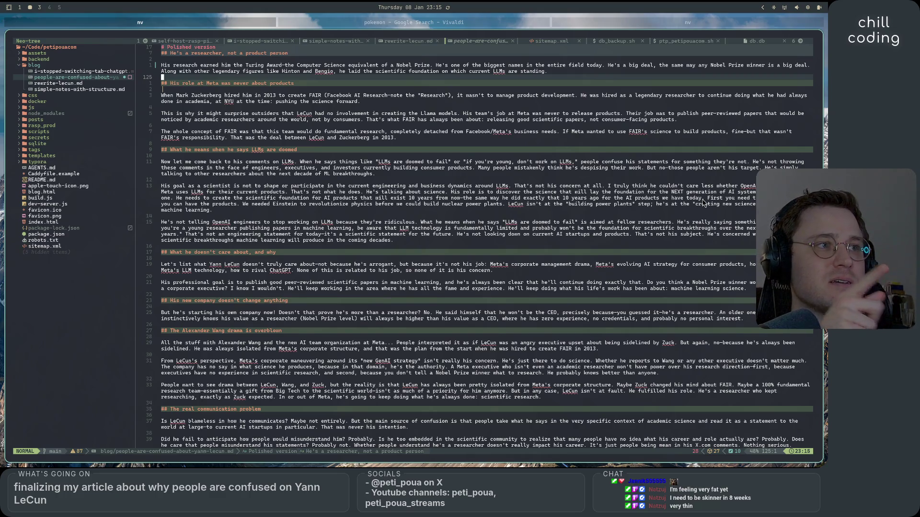
pyautogui.scroll(3, 638, 364)
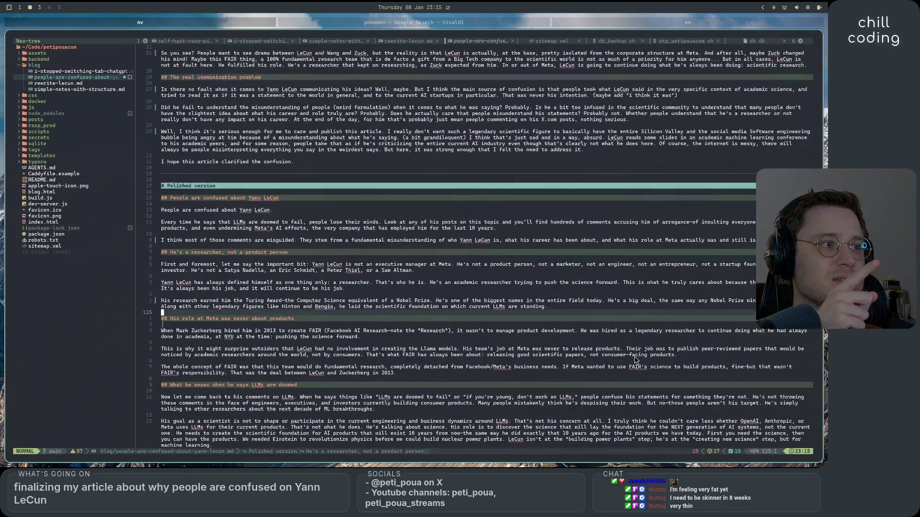
pyautogui.scroll(2, 618, 382)
pyautogui.scroll(20, 225, 301)
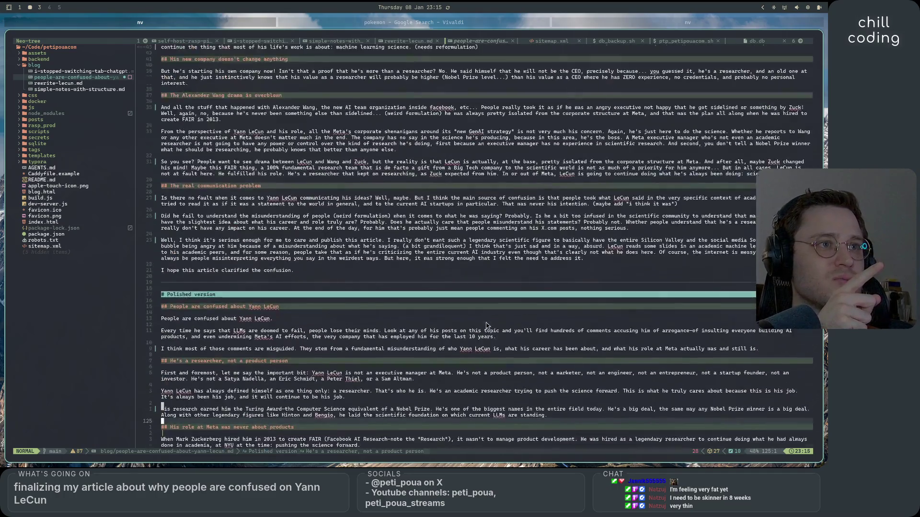
pyautogui.scroll(-1, 432, 337)
pyautogui.scroll(2, 460, 273)
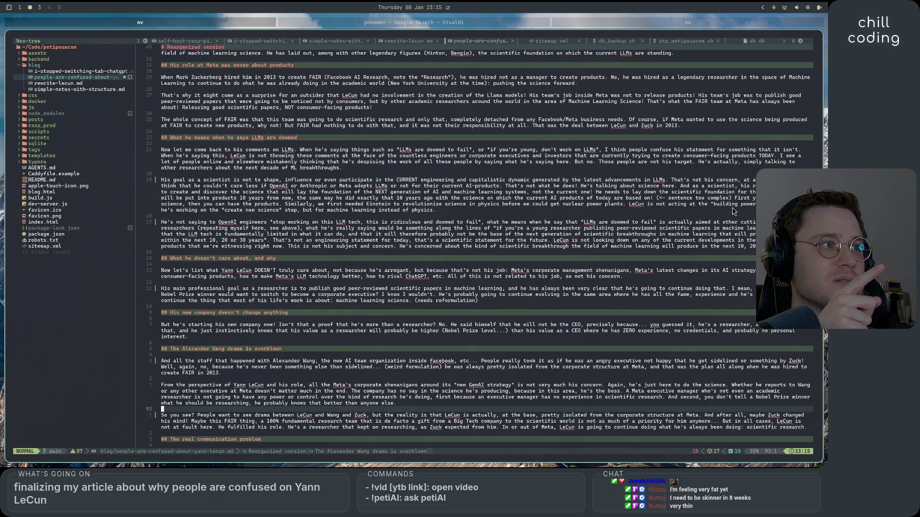
pyautogui.scroll(-6, 464, 361)
# - Jump to the end of 'The real communication problem' heading, then bring the Vivaldi browser forward
pyautogui.press('j')
pyautogui.press('j')
pyautogui.press('j')
pyautogui.press('$')
pyautogui.scroll(2, 451, 368)
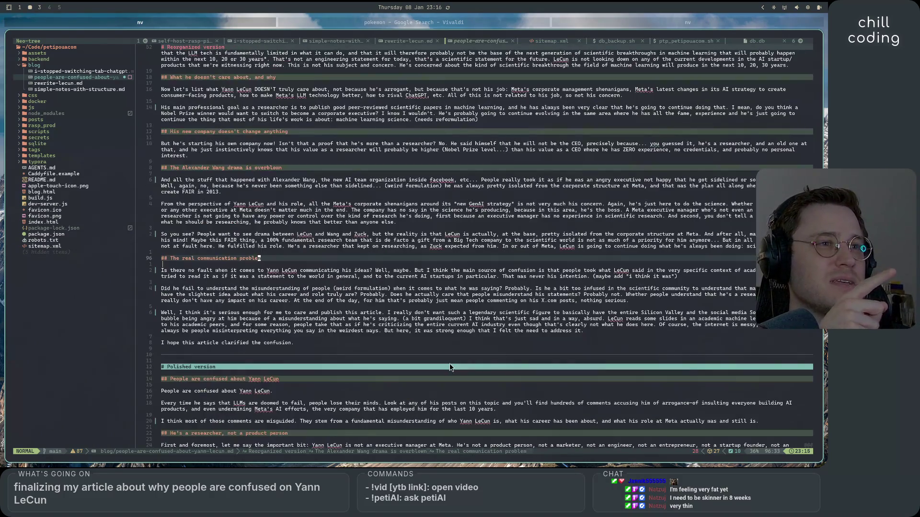
pyautogui.scroll(11, 494, 314)
pyautogui.scroll(-20, 497, 312)
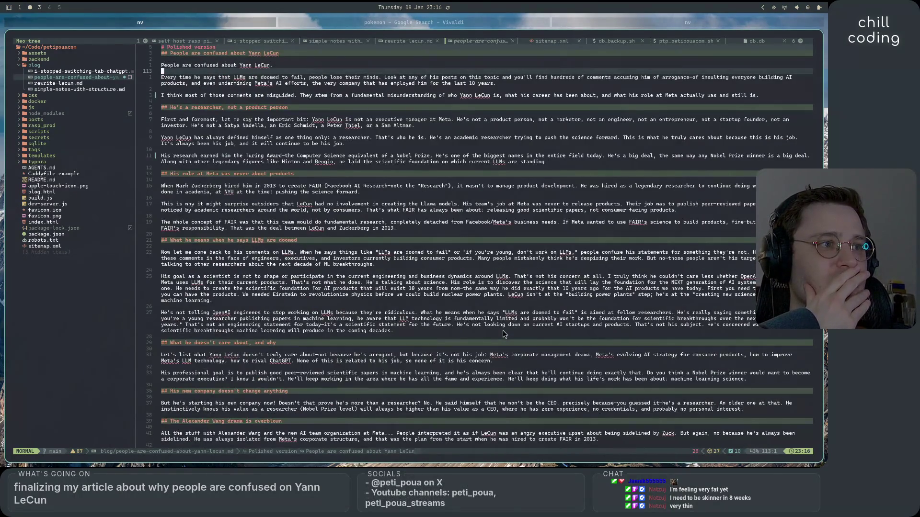
pyautogui.scroll(-4, 503, 330)
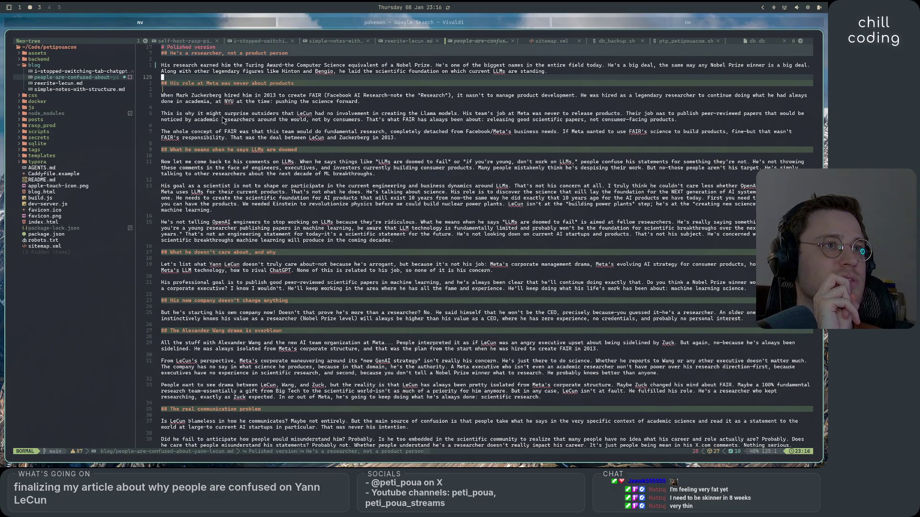
pyautogui.click(362, 25)
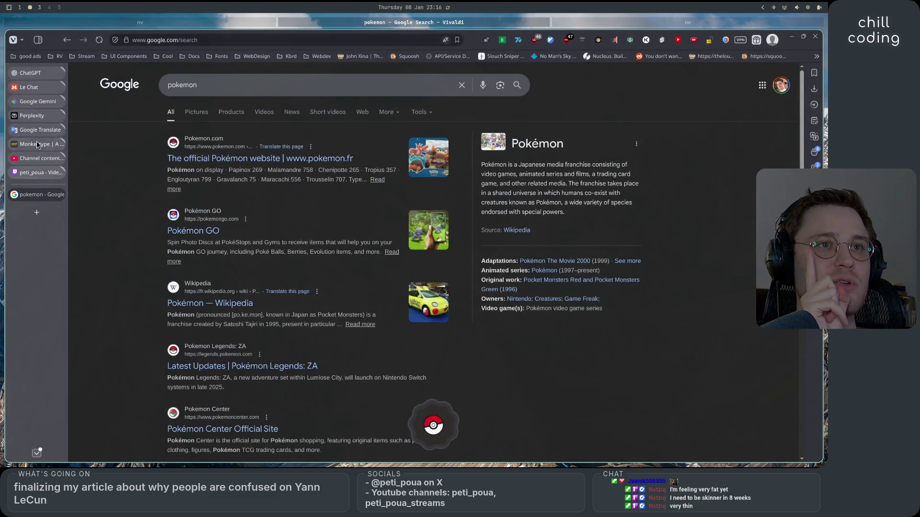
# - In the ChatGPT tab, ask whether Einstein's breakthrough underpinned the physics needed for nuclear power plants
pyautogui.click(34, 77)
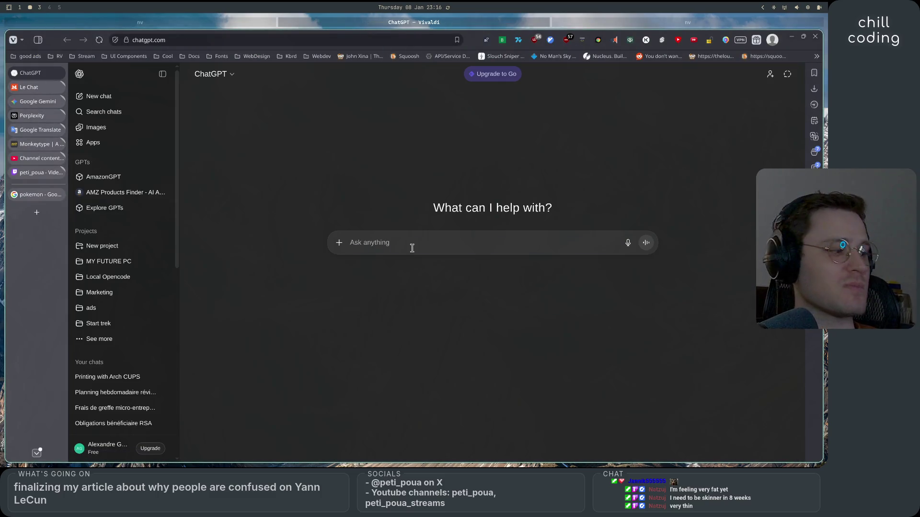
pyautogui.write('was Ein')
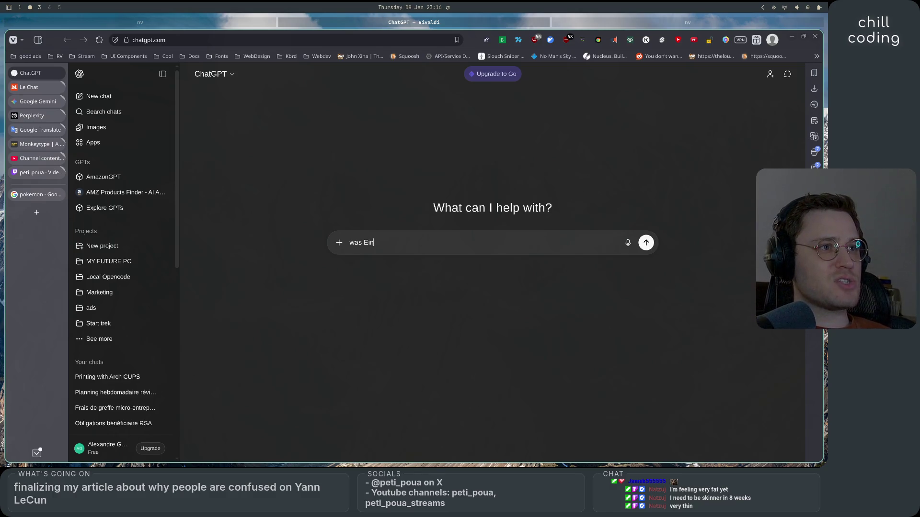
pyautogui.write("stein's")
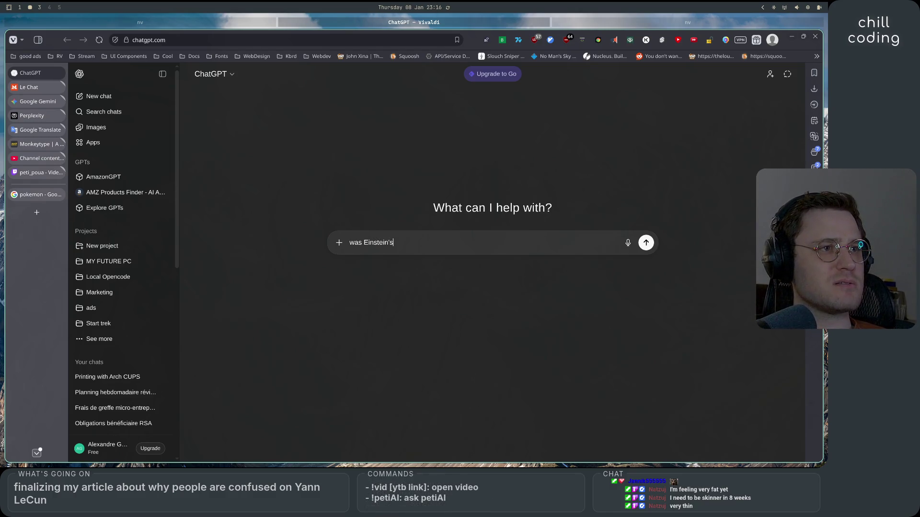
pyautogui.write('net')
pyautogui.write('breakthrougctually')
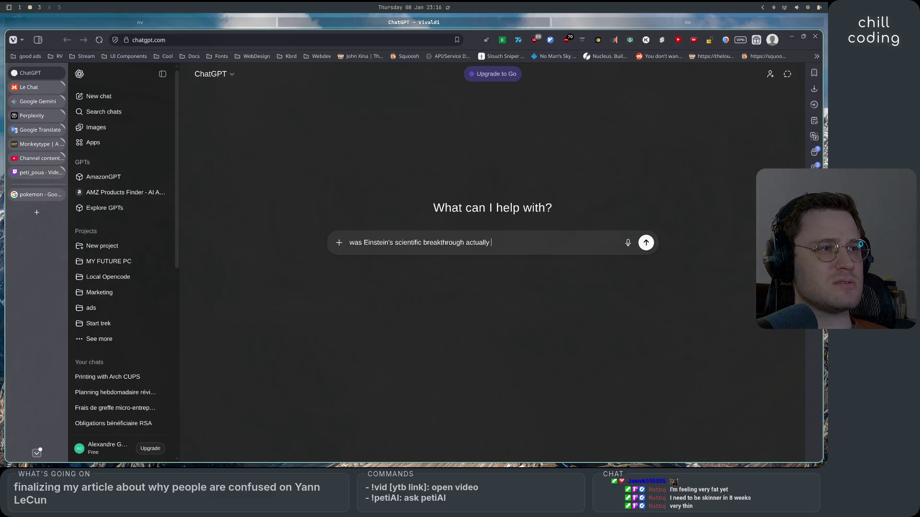
pyautogui.write('thebase of')
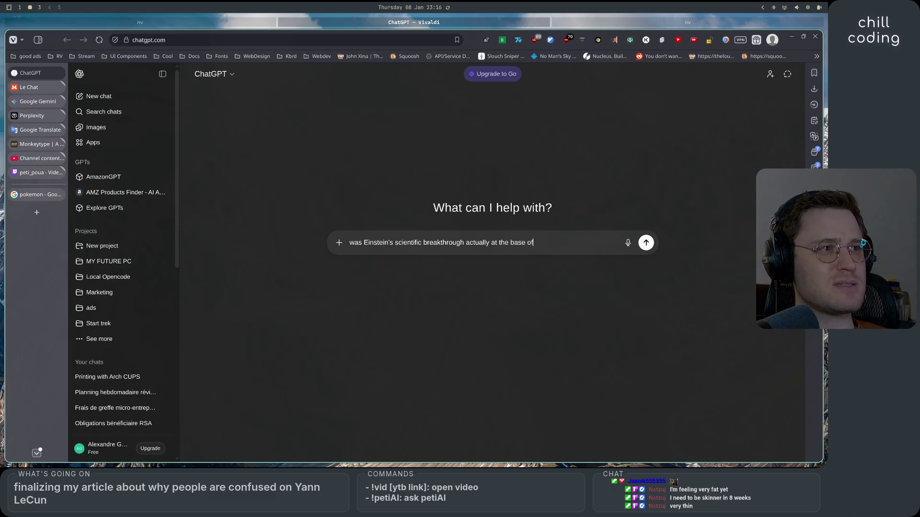
pyautogui.write(' the')
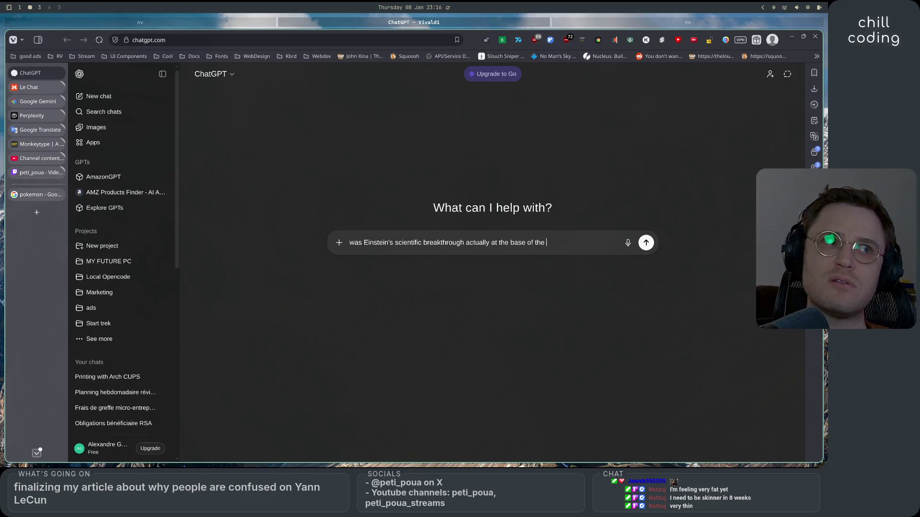
pyautogui.press('BackSpace')
pyautogui.press('BackSpace')
pyautogui.write('phys')
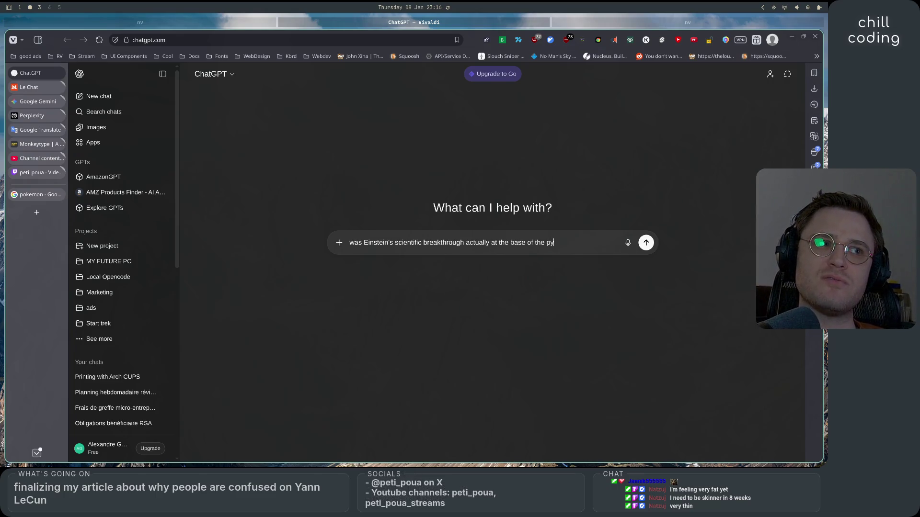
pyautogui.write('ic')
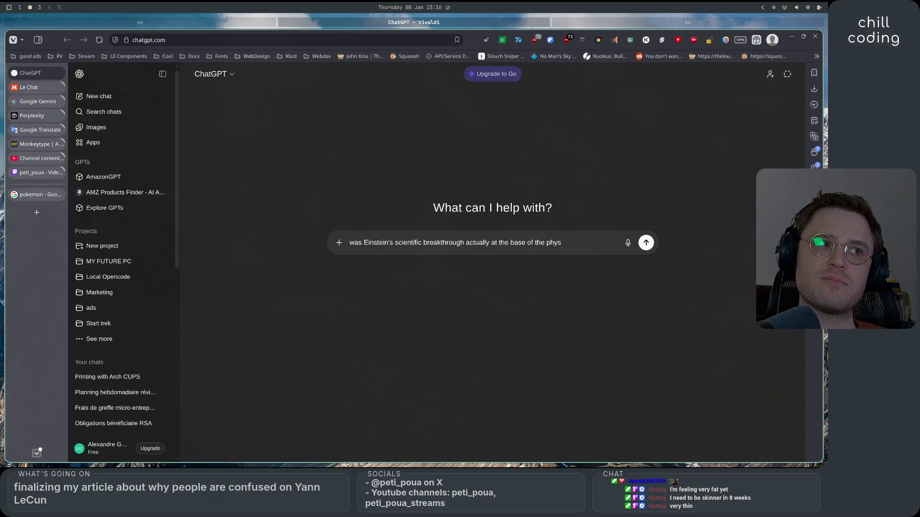
pyautogui.write('s need')
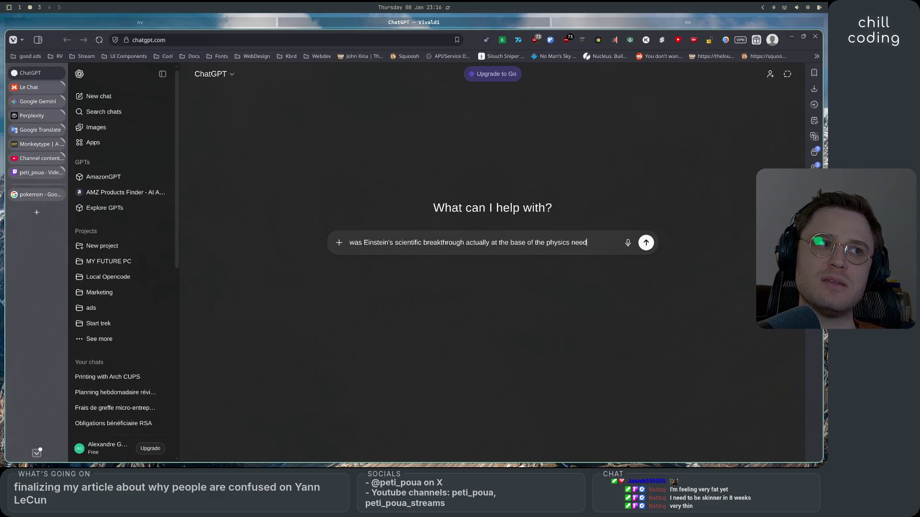
pyautogui.write('ed to build n')
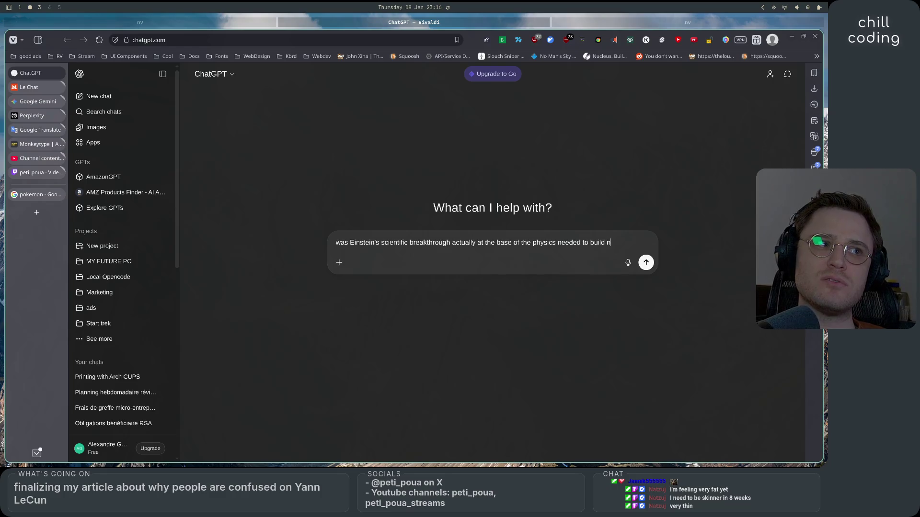
pyautogui.write('uclear power pla')
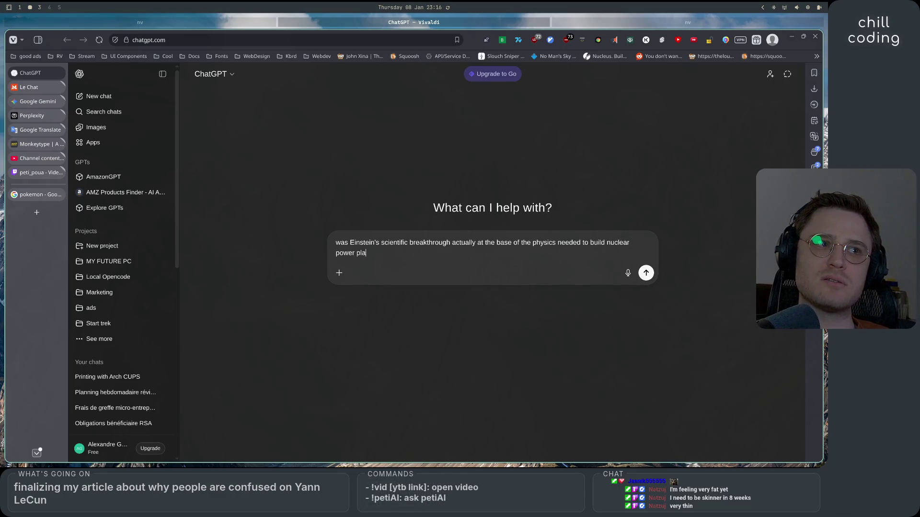
pyautogui.write('nts?')
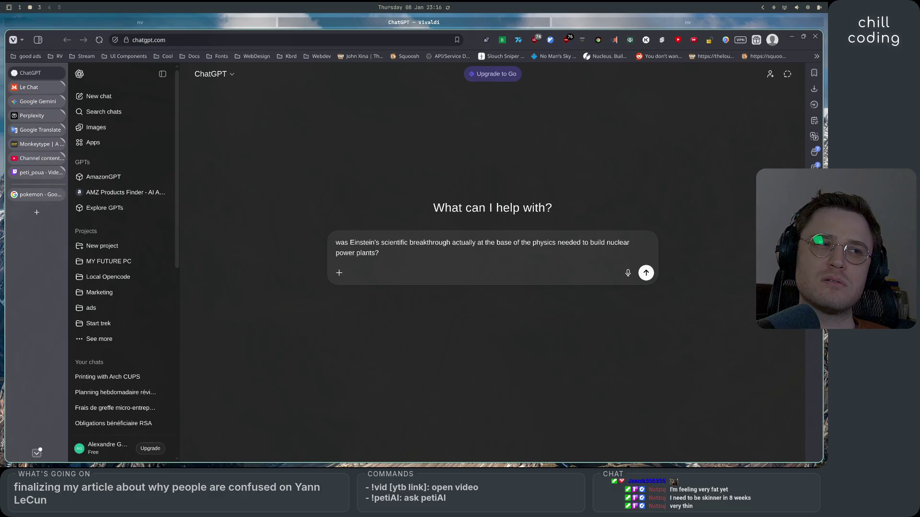
pyautogui.press('Return')
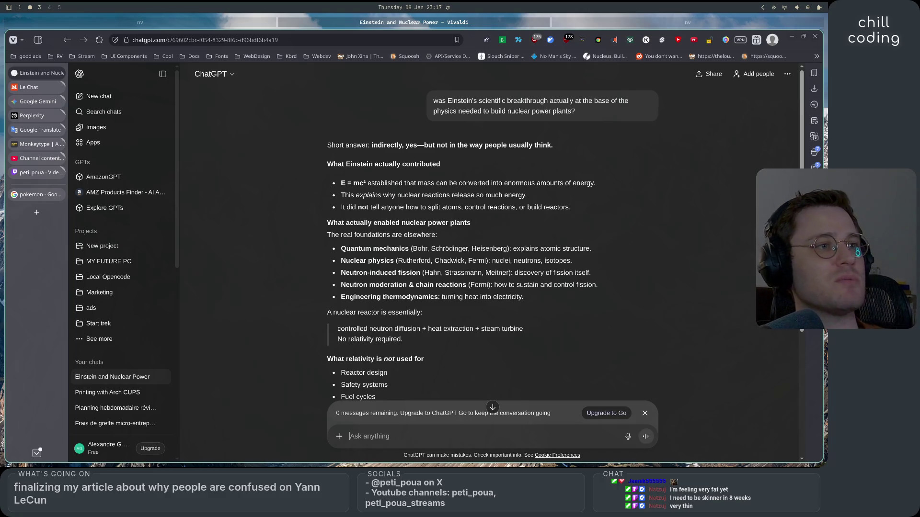
pyautogui.scroll(-4, 417, 248)
pyautogui.scroll(-1, 265, 310)
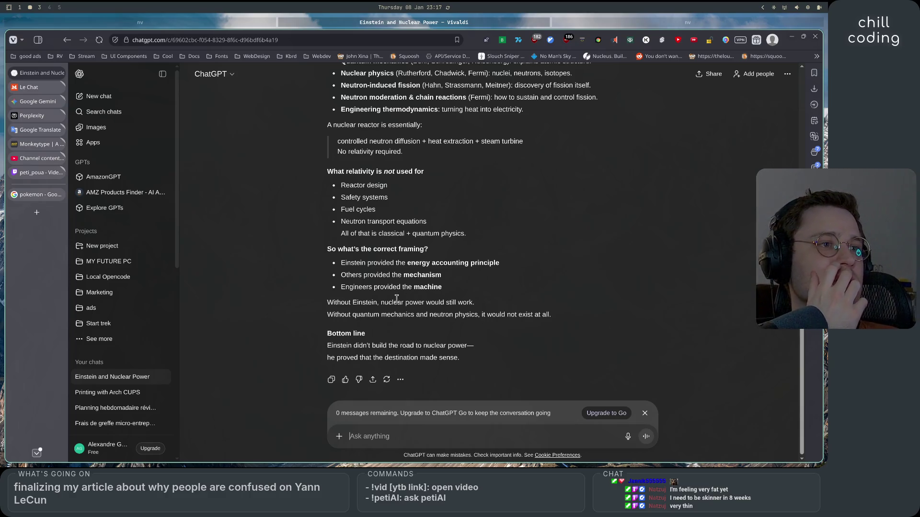
pyautogui.moveTo(334, 303); pyautogui.dragTo(475, 305)
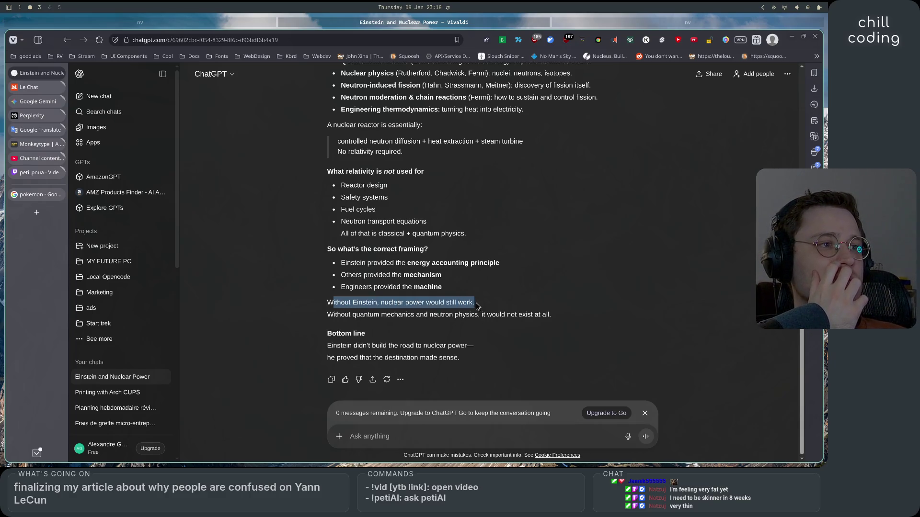
pyautogui.click(420, 286)
pyautogui.moveTo(344, 315); pyautogui.dragTo(537, 314)
pyautogui.click(463, 356)
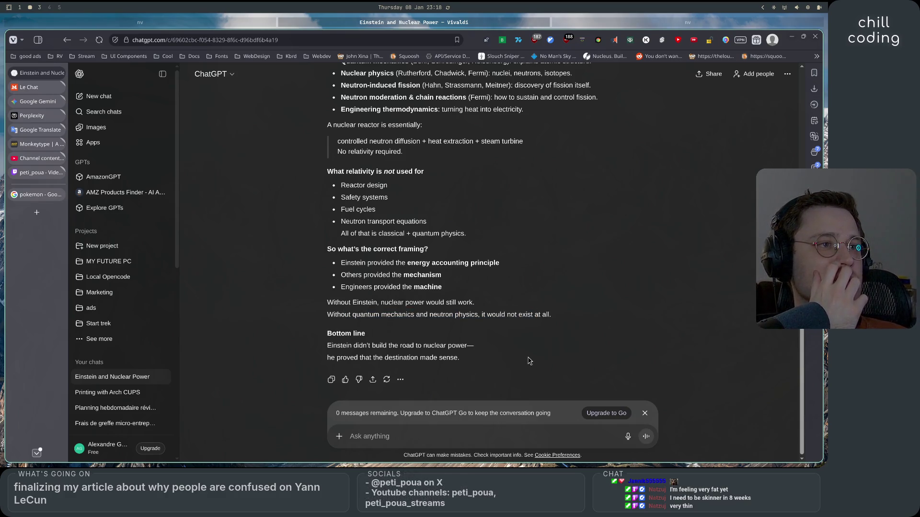
pyautogui.moveTo(343, 263); pyautogui.dragTo(514, 263)
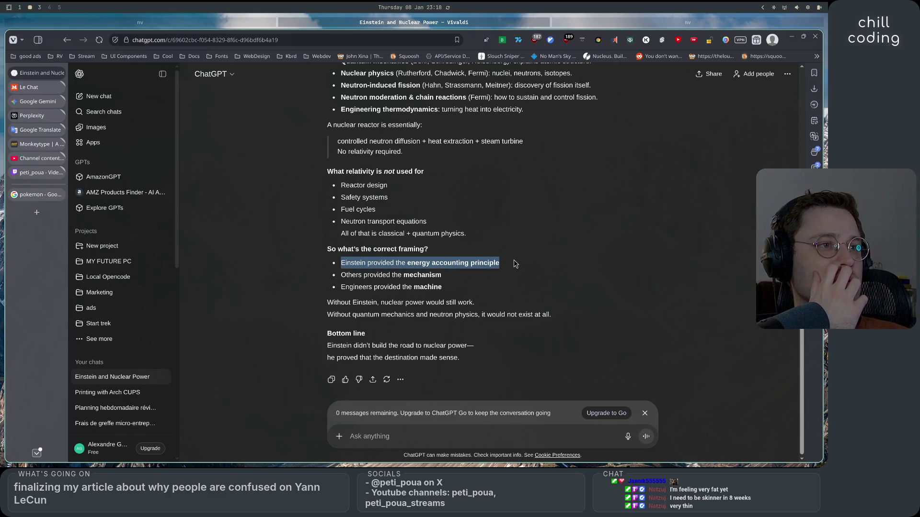
pyautogui.moveTo(347, 263)
pyautogui.mouseDown()
pyautogui.moveTo(511, 263)
pyautogui.moveTo(493, 267)
pyautogui.mouseUp()
pyautogui.moveTo(341, 278); pyautogui.dragTo(459, 278)
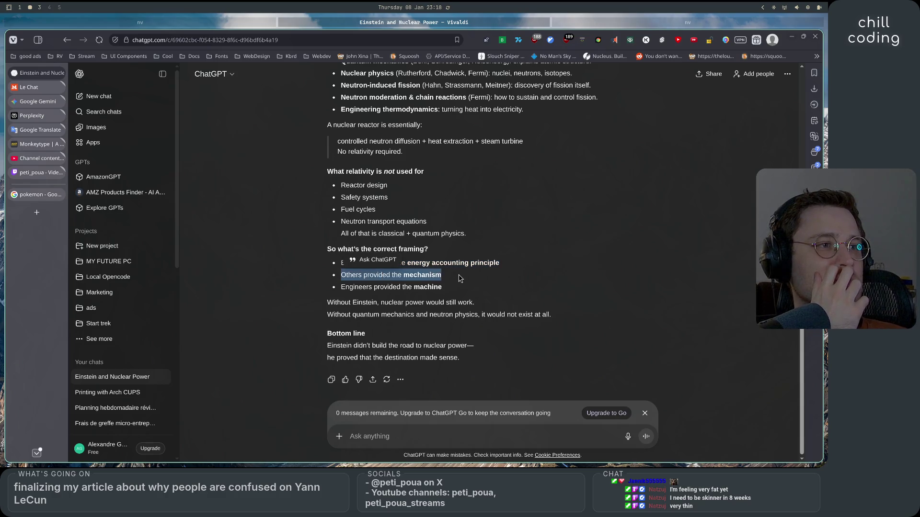
pyautogui.moveTo(341, 287); pyautogui.dragTo(477, 290)
pyautogui.click(484, 291)
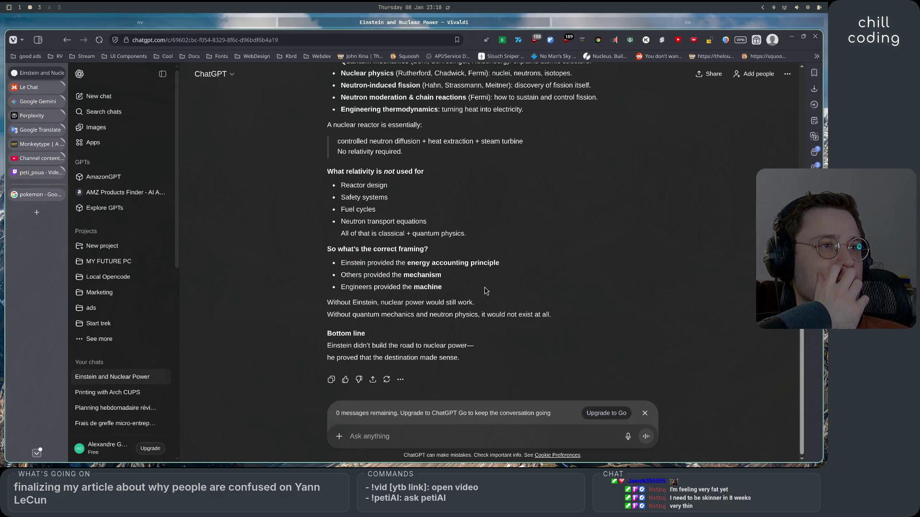
pyautogui.scroll(2, 538, 338)
pyautogui.moveTo(341, 248)
pyautogui.mouseDown()
pyautogui.moveTo(388, 248)
pyautogui.moveTo(396, 266)
pyautogui.mouseUp()
pyautogui.click(403, 252)
pyautogui.moveTo(340, 271); pyautogui.dragTo(427, 285)
pyautogui.moveTo(341, 296); pyautogui.dragTo(465, 297)
pyautogui.click(472, 299)
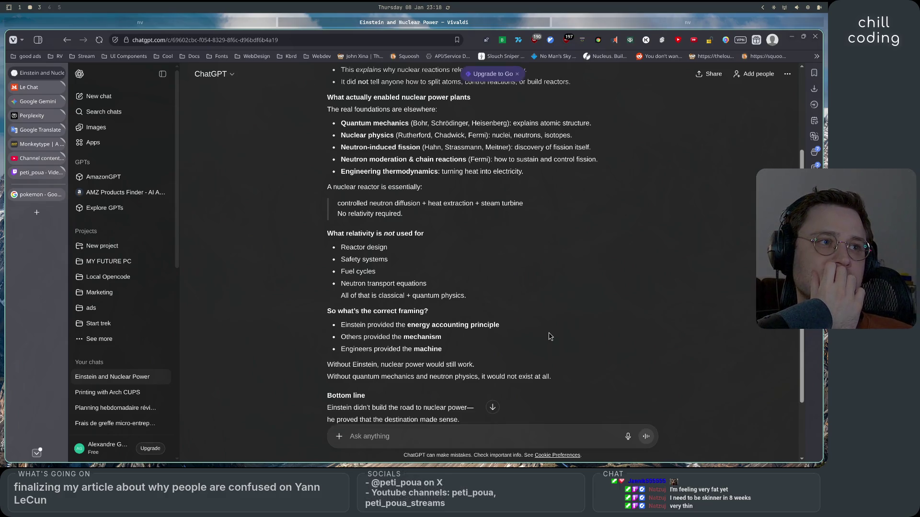
pyautogui.scroll(4, 539, 328)
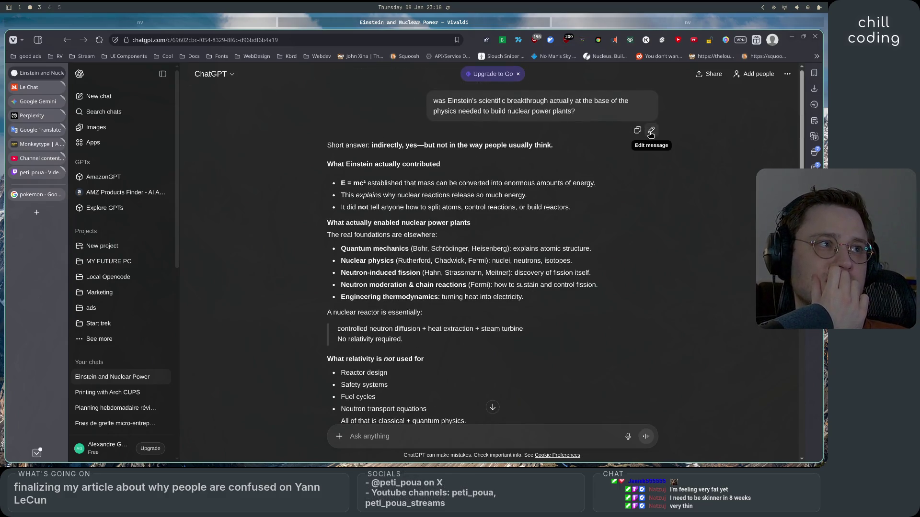
# - Edit the Einstein question to say 'nuclear bombs' instead of 'nuclear power plants' and resend it
pyautogui.click(642, 128)
pyautogui.moveTo(607, 105)
pyautogui.mouseDown()
pyautogui.moveTo(627, 106)
pyautogui.moveTo(377, 115)
pyautogui.mouseUp()
pyautogui.click(376, 115)
pyautogui.press('BackSpace')
pyautogui.press('BackSpace')
pyautogui.press('BackSpace')
pyautogui.write('bombs?')
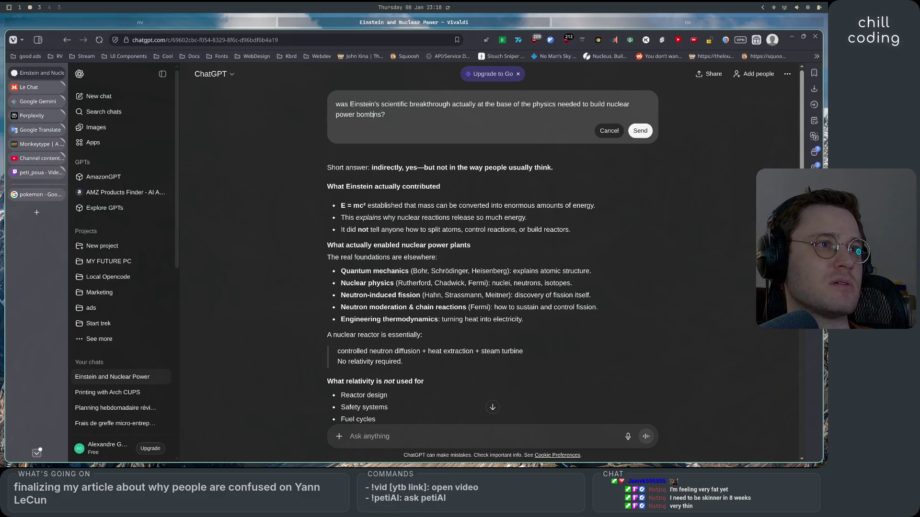
pyautogui.press('BackSpace')
pyautogui.press('BackSpace')
pyautogui.press('BackSpace')
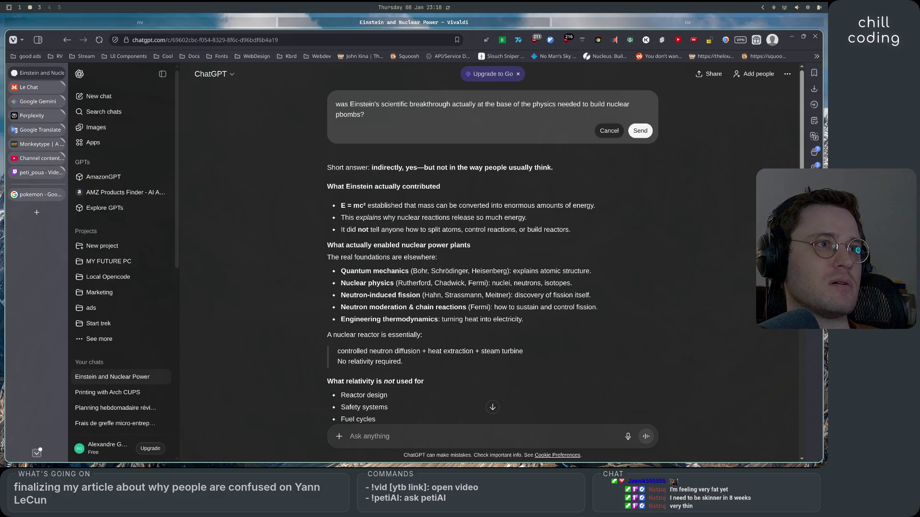
pyautogui.click(637, 131)
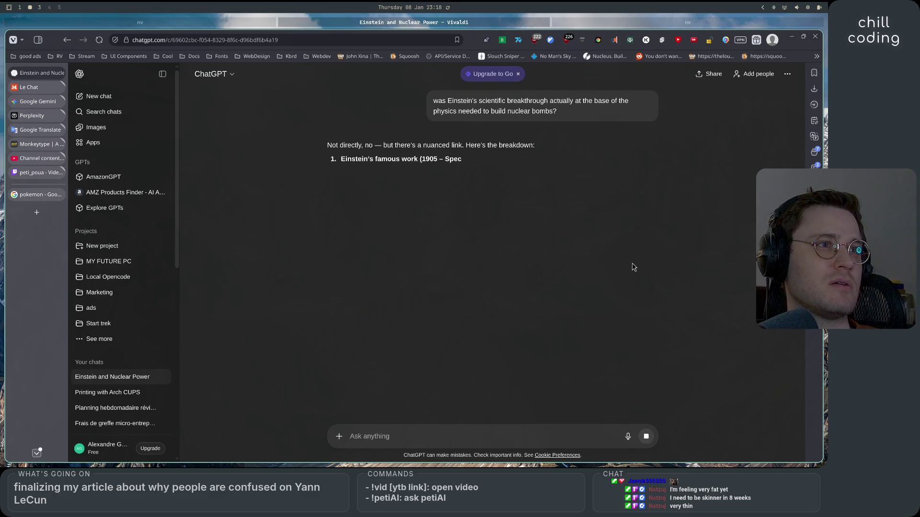
# - Draft a ChatGPT request for a known scientist to replace Einstein in the metaphor, then return to Neovim
pyautogui.moveTo(373, 145); pyautogui.dragTo(503, 145)
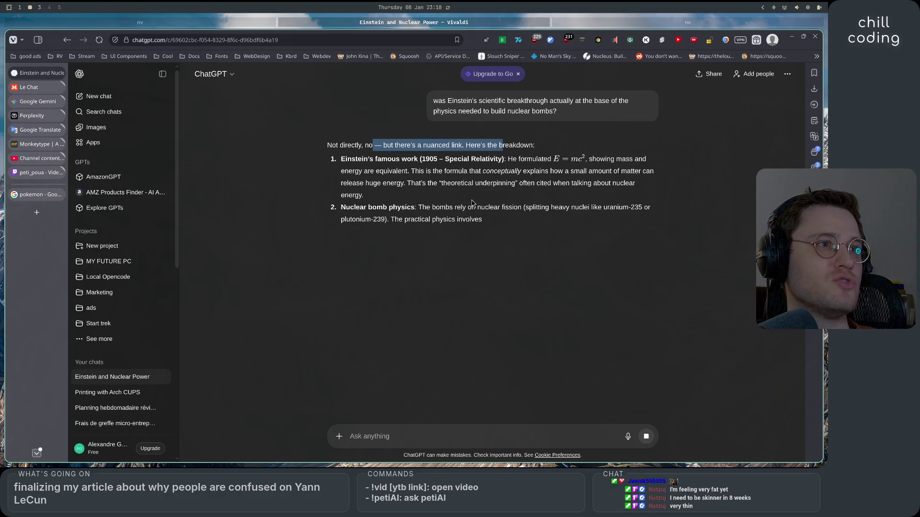
pyautogui.click(404, 437)
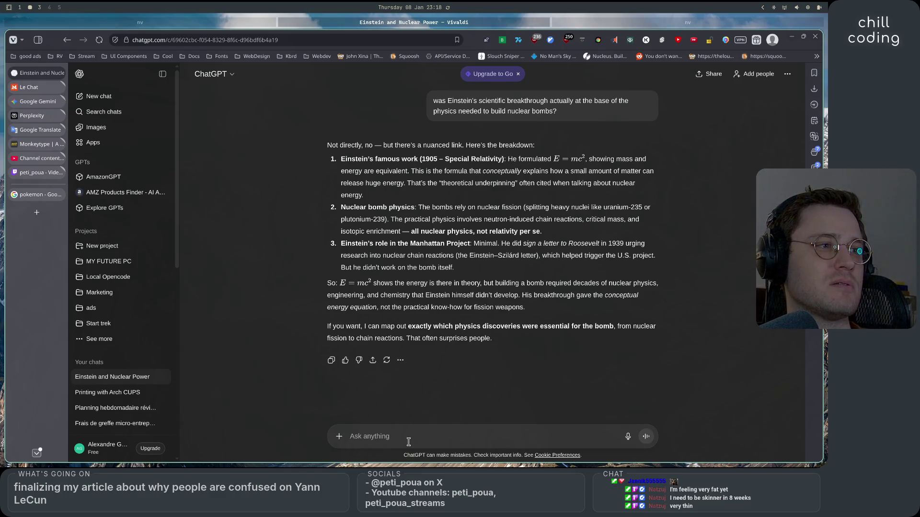
pyautogui.write('i need fo')
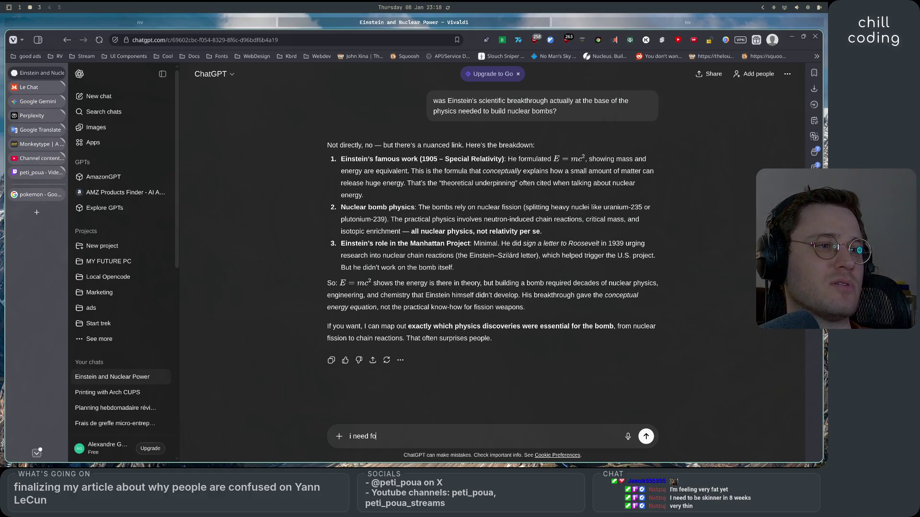
pyautogui.write('r a metaphore')
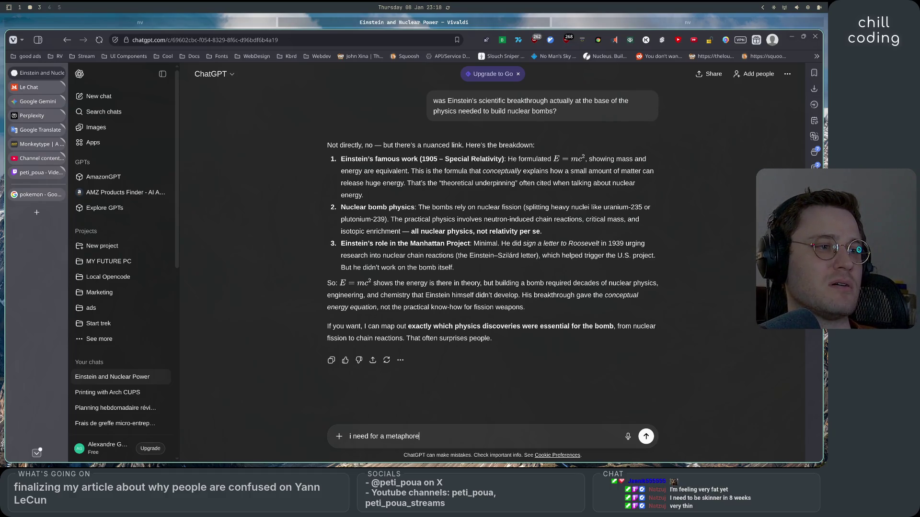
pyautogui.write(', a konwn ')
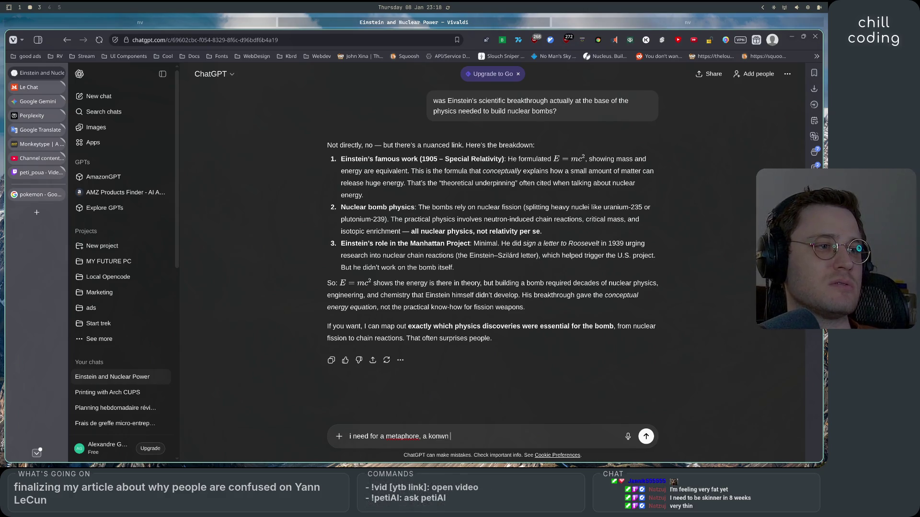
pyautogui.press('BackSpace')
pyautogui.press('BackSpace')
pyautogui.press('BackSpace')
pyautogui.press('BackSpace')
pyautogui.press('BackSpace')
pyautogui.write('nown scie')
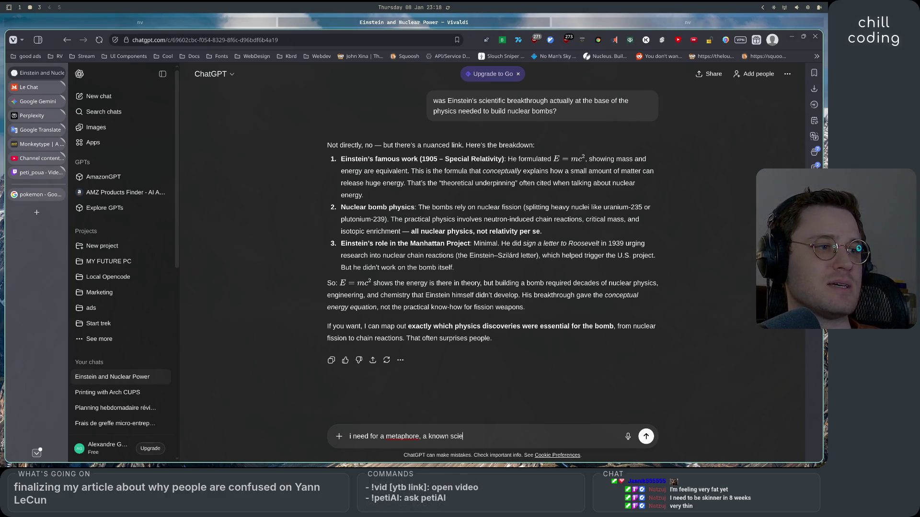
pyautogui.write('ntist to rel')
pyautogui.press('BackSpace')
pyautogui.press('BackSpace')
pyautogui.press('BackSpace')
pyautogui.write('place Eins')
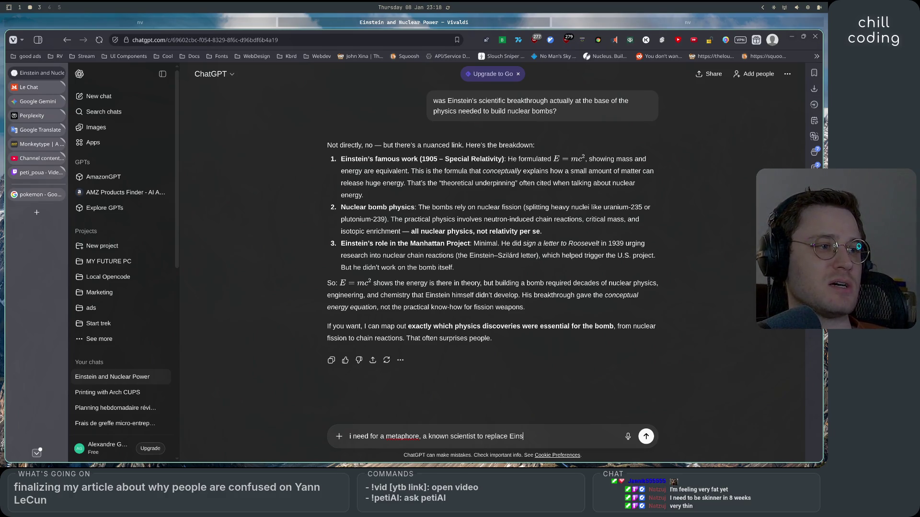
pyautogui.write('teain')
pyautogui.press('BackSpace')
pyautogui.press('BackSpace')
pyautogui.write('s')
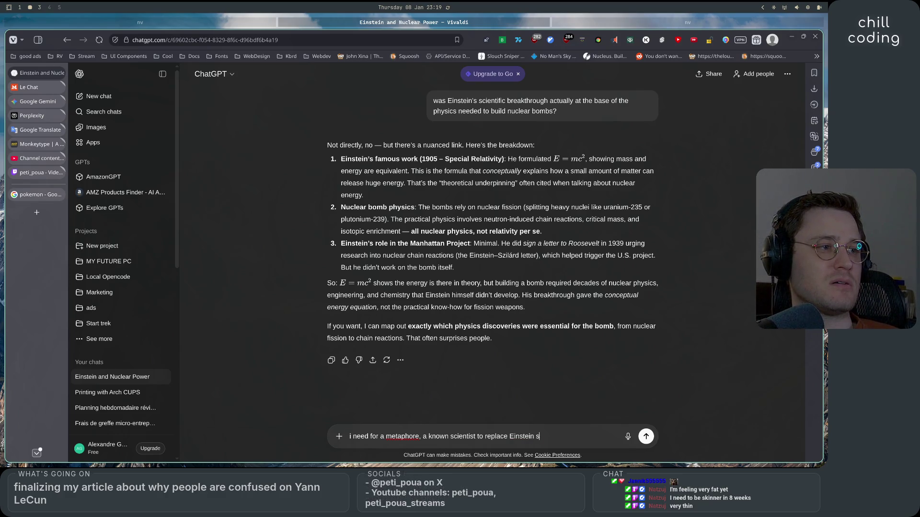
pyautogui.press('BackSpace')
pyautogui.write('here ')
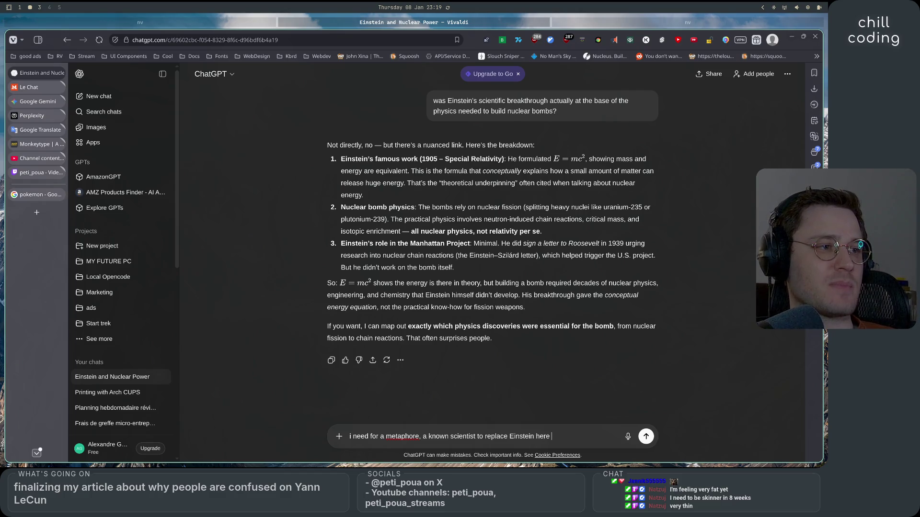
pyautogui.write('since the m')
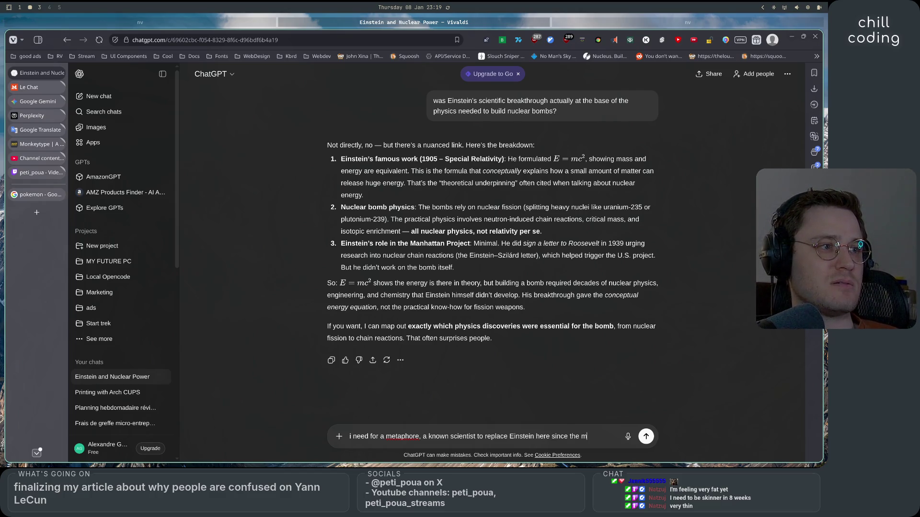
pyautogui.press('BackSpace')
pyautogui.press('BackSpace')
pyautogui.write('aphore really real:')
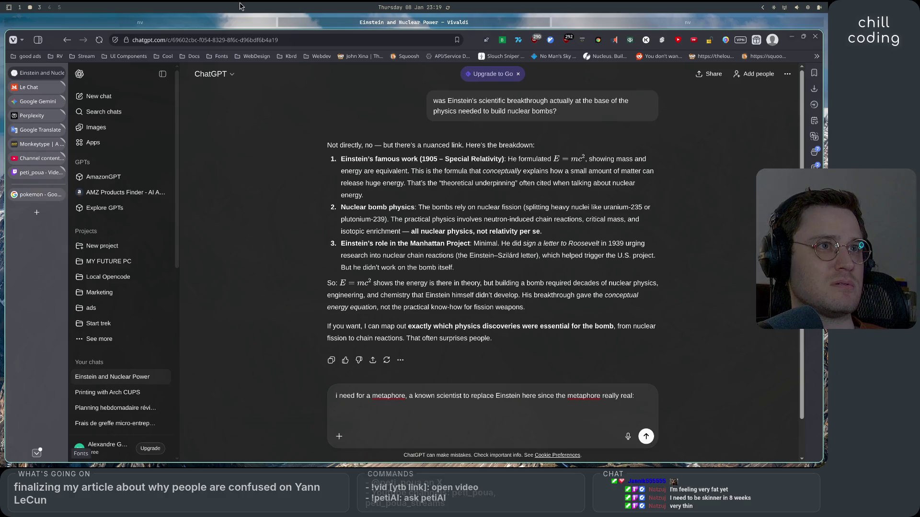
pyautogui.press('super+Left')
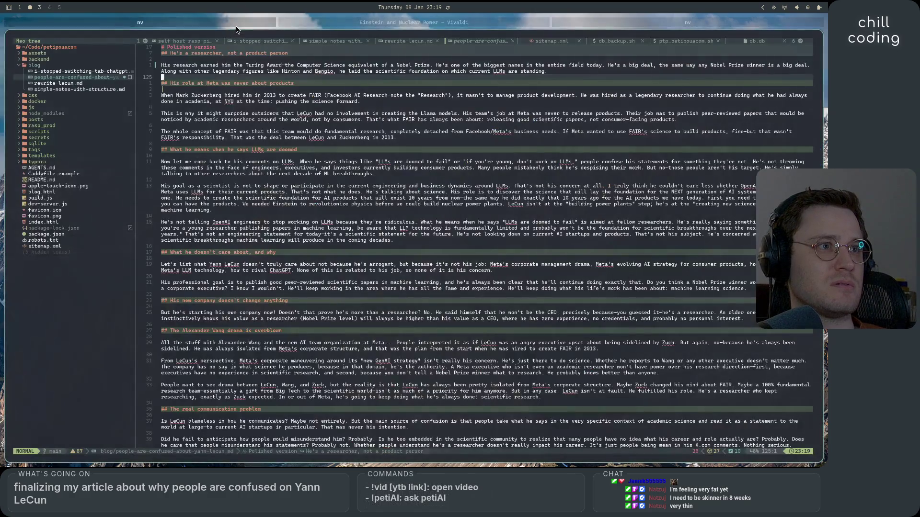
# - Copy the article's sentence about needing Einstein before building nuclear power plants
pyautogui.click(374, 240)
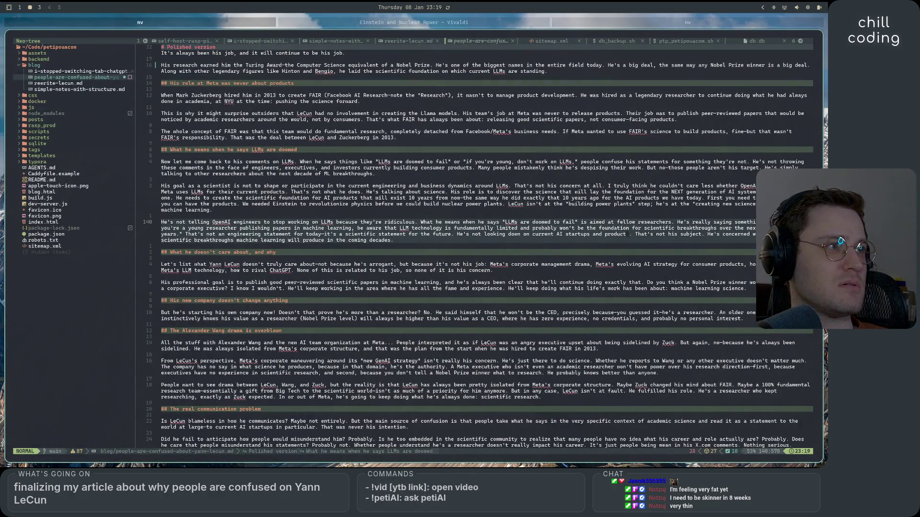
pyautogui.click(382, 204)
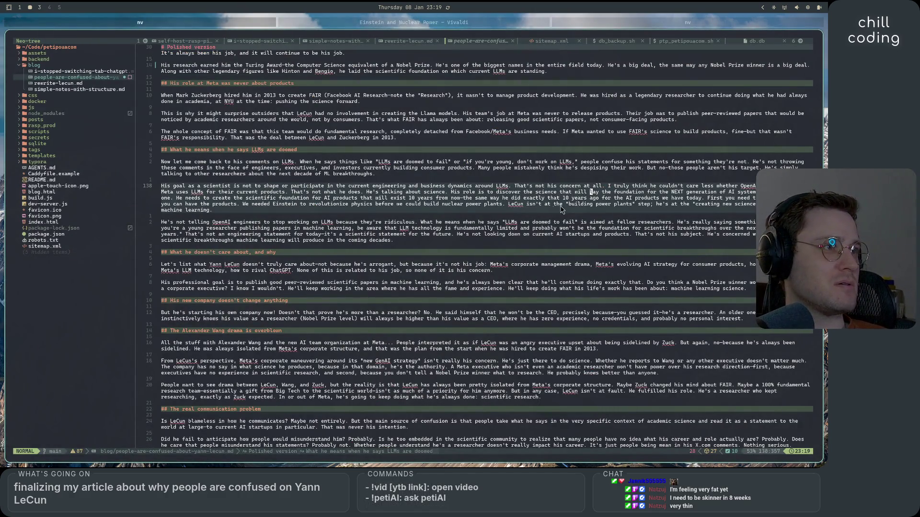
pyautogui.click(246, 203)
pyautogui.moveTo(486, 209); pyautogui.dragTo(503, 207)
pyautogui.rightClick(503, 207)
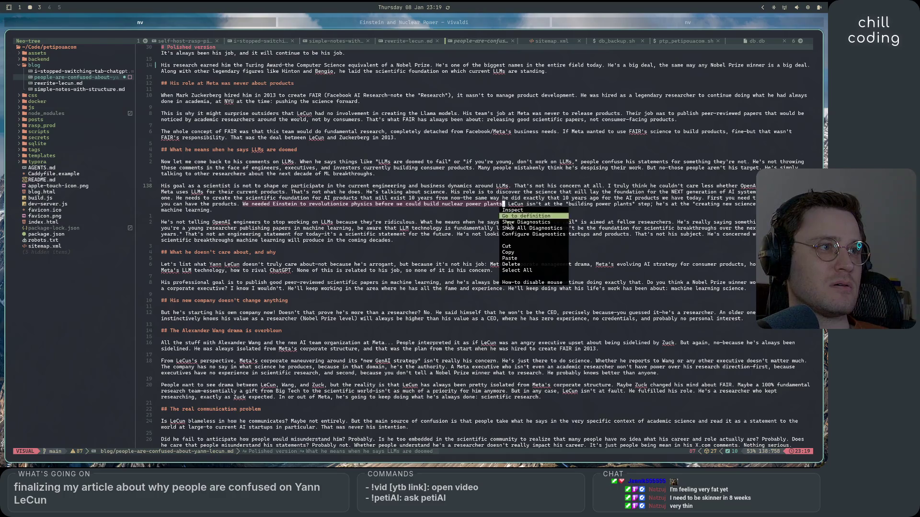
pyautogui.click(520, 225)
# - Paste the sentence into the drafted ChatGPT metaphor request and send it
pyautogui.click(405, 22)
pyautogui.click(470, 422)
pyautogui.hotkey('ctrl', 'v')
pyautogui.press('Return')
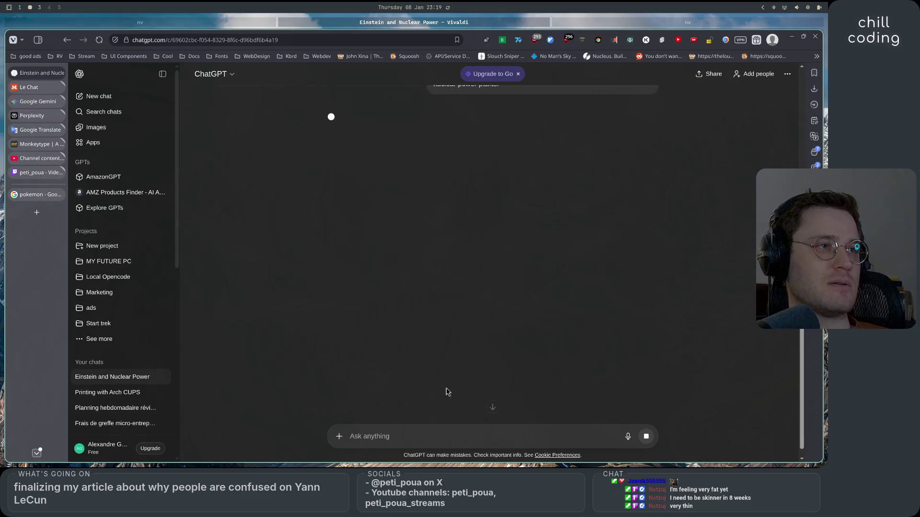
# - Compare the Marie Curie suggestion in ChatGPT's reply with the word Einstein in the article
pyautogui.scroll(2, 308, 269)
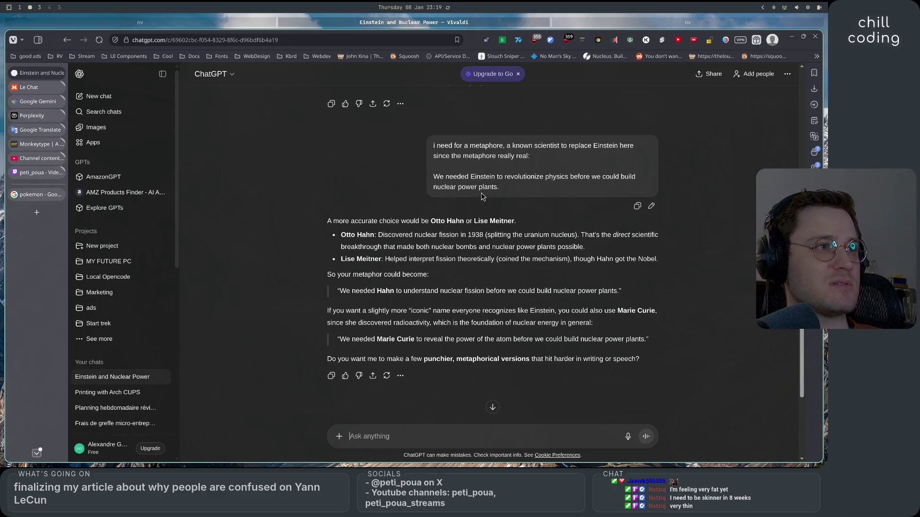
pyautogui.moveTo(510, 192); pyautogui.dragTo(433, 177)
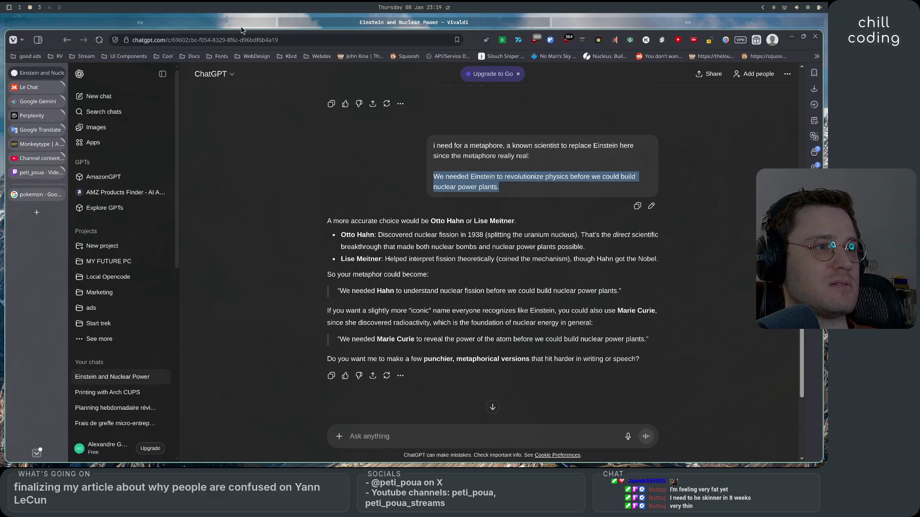
pyautogui.moveTo(378, 340); pyautogui.dragTo(414, 339)
pyautogui.hotkey('alt', 'Tab')
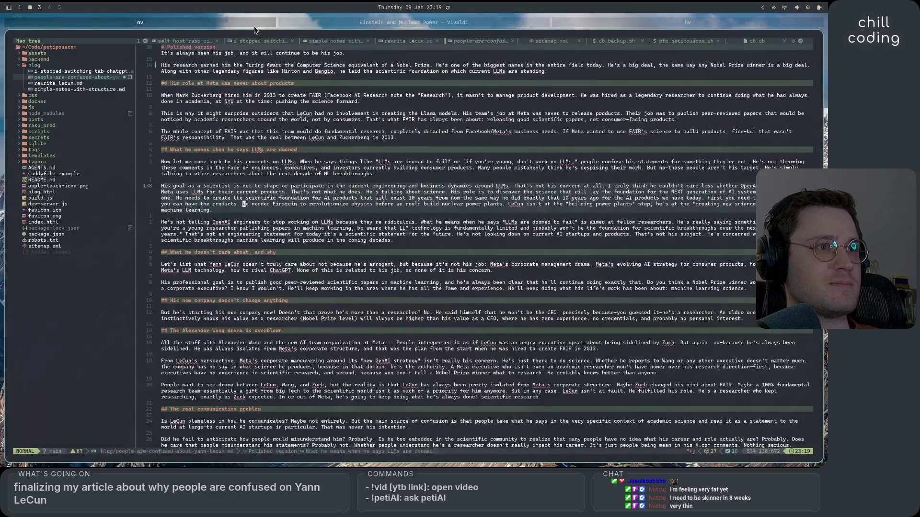
pyautogui.moveTo(277, 205); pyautogui.dragTo(374, 208)
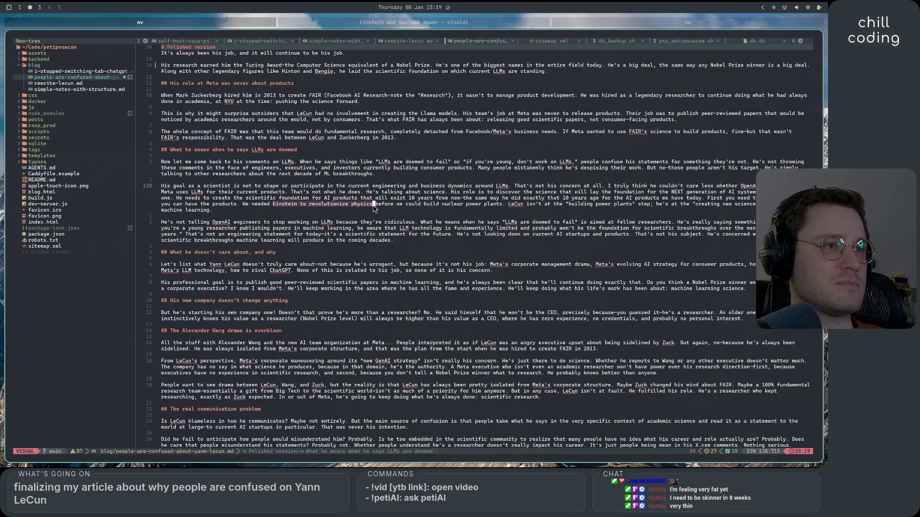
# - Take the Marie Curie metaphor sentence from ChatGPT and select the Einstein sentence in the draft
pyautogui.hotkey('alt', 'Tab')
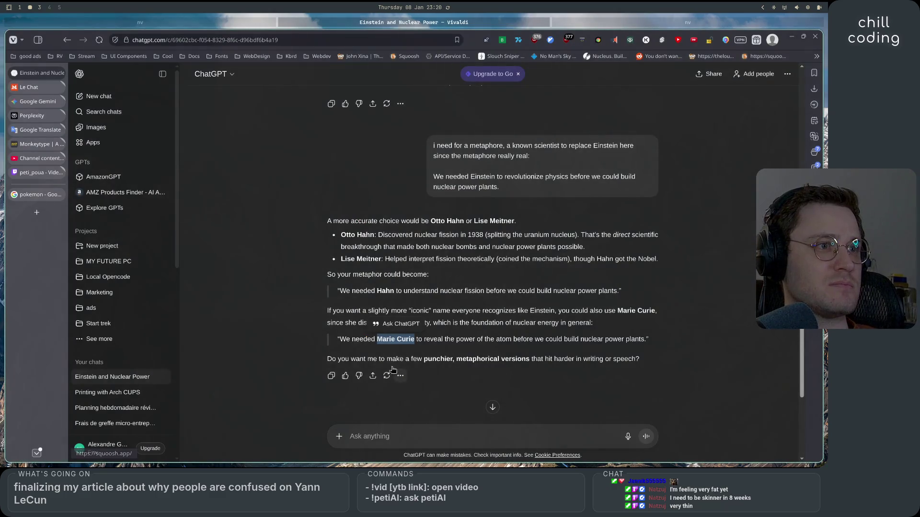
pyautogui.moveTo(346, 339); pyautogui.dragTo(645, 340)
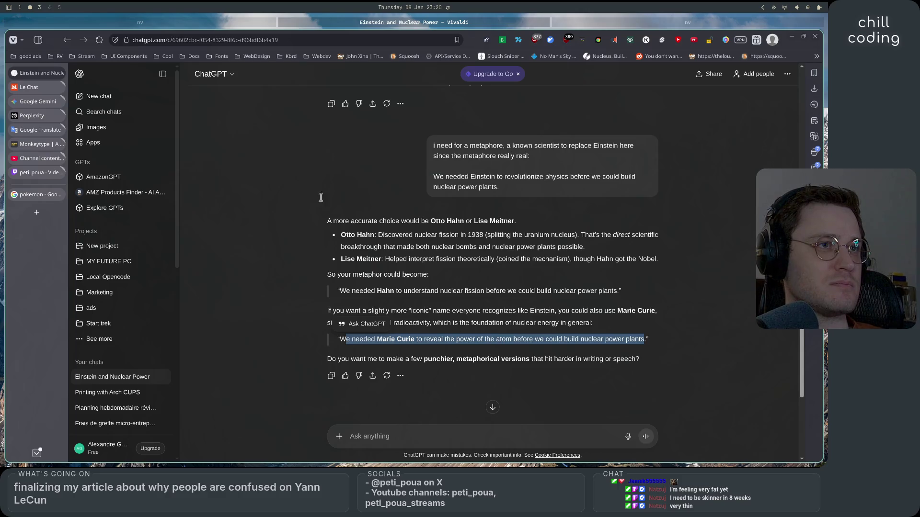
pyautogui.hotkey('alt', 'Tab')
pyautogui.moveTo(257, 210)
pyautogui.mouseDown()
pyautogui.moveTo(247, 207)
pyautogui.moveTo(506, 211)
pyautogui.mouseUp()
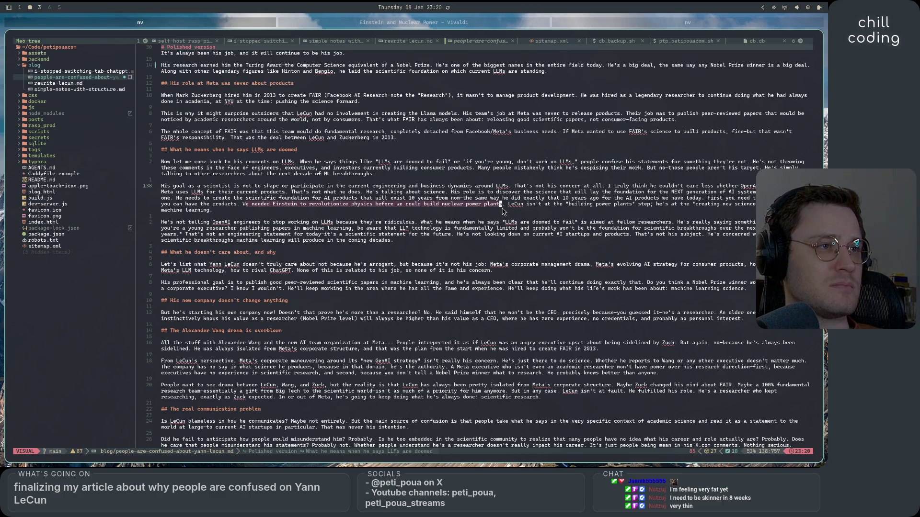
# - Paste the Marie Curie line over the Einstein sentence on line 138 and review the result
pyautogui.press('p')
pyautogui.press('Escape')
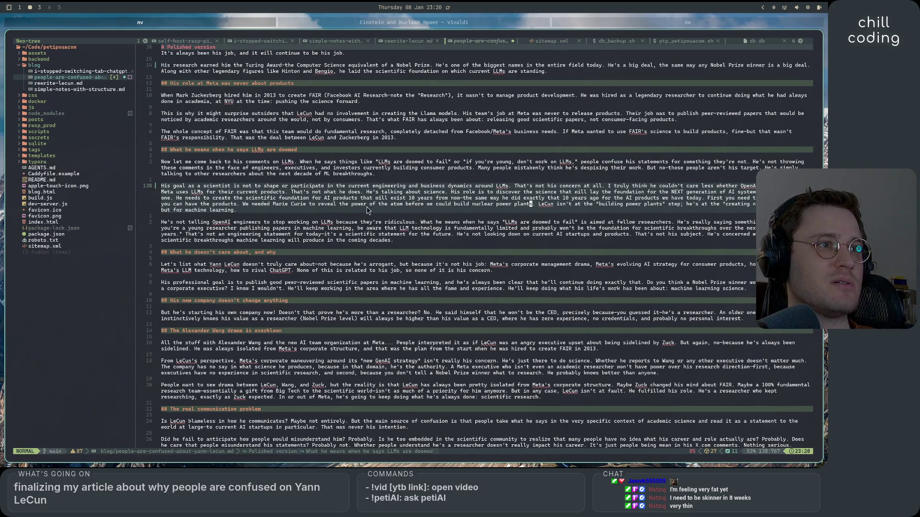
pyautogui.click(432, 207)
pyautogui.click(543, 198)
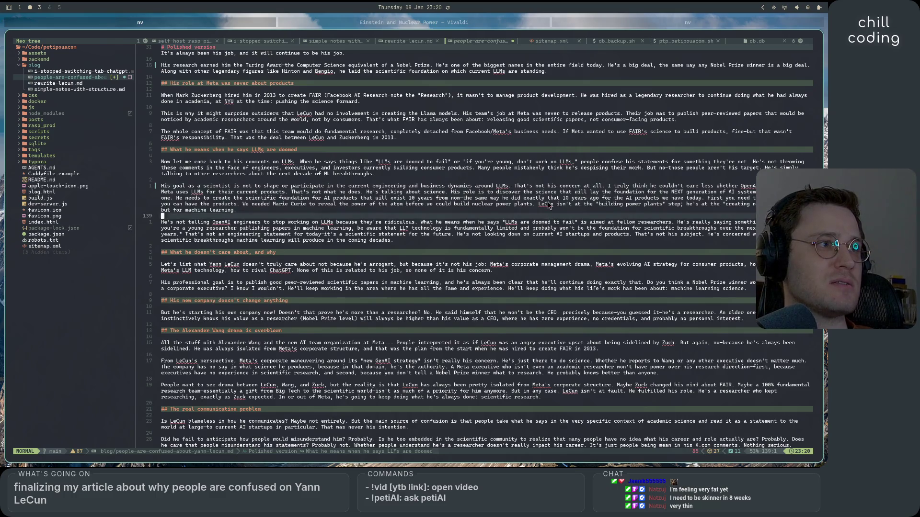
pyautogui.click(675, 198)
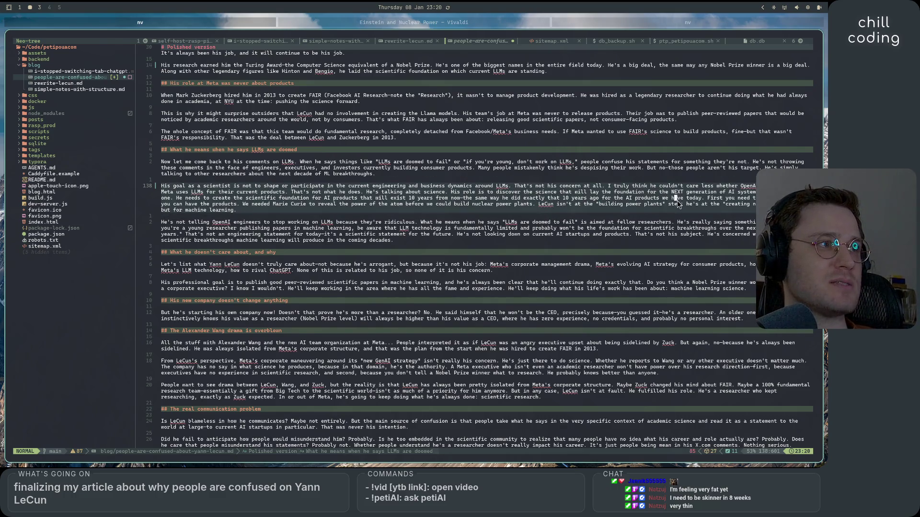
pyautogui.click(297, 212)
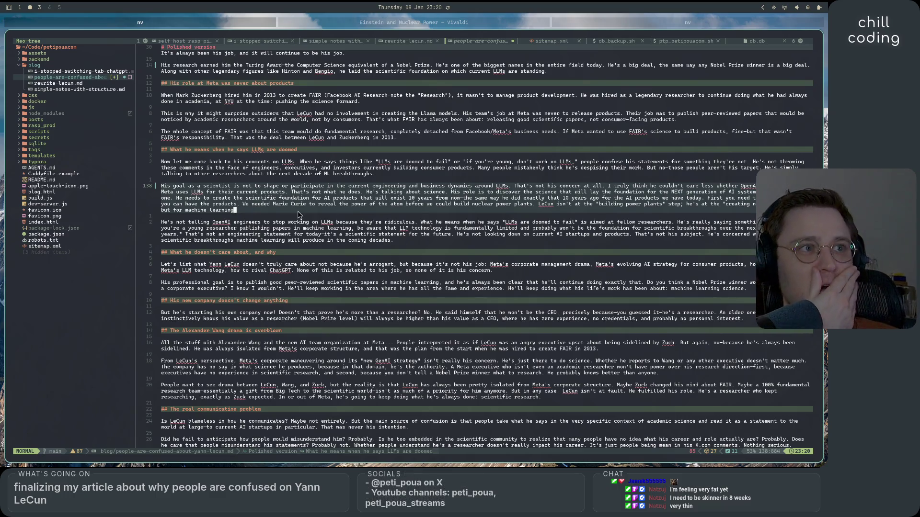
pyautogui.press('k')
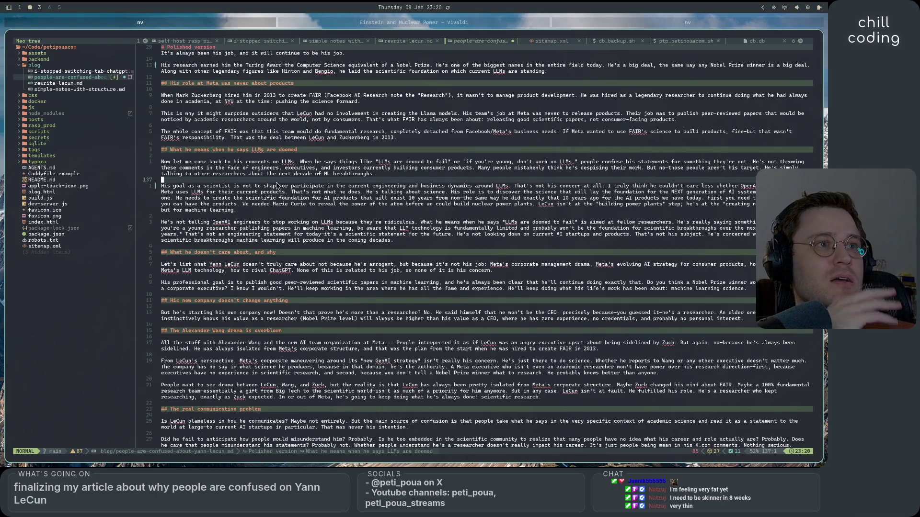
pyautogui.click(261, 216)
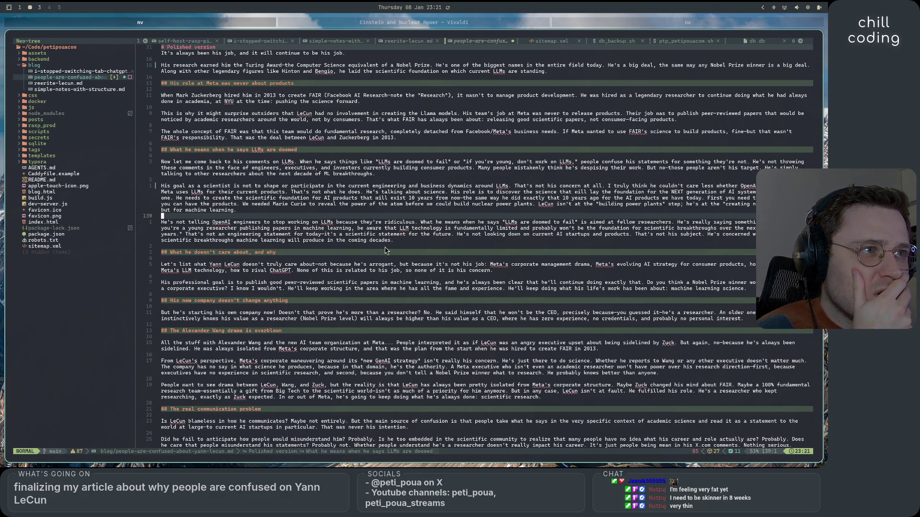
# - Scroll up to the '# Reorganized version' heading of the post
pyautogui.scroll(12, 383, 285)
pyautogui.scroll(9, 413, 387)
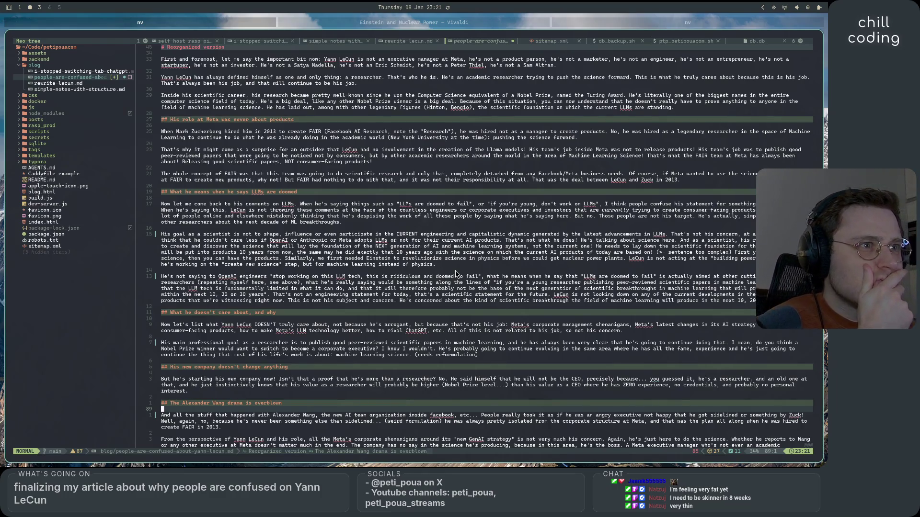
# - Scroll back down to the '# Polished version' section
pyautogui.scroll(-15, 455, 273)
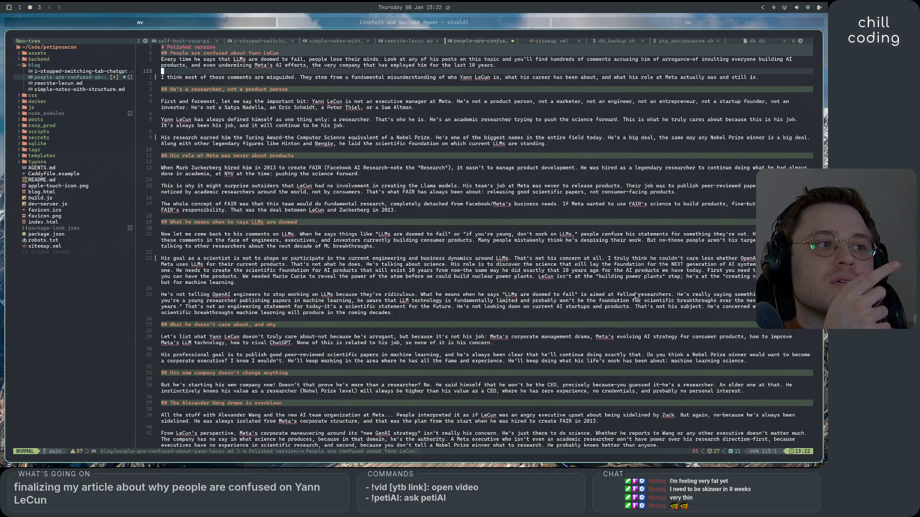
# - Visually select the line-140 sentence about fellow researchers, extending back to 'What'
pyautogui.click(674, 296)
pyautogui.moveTo(674, 297); pyautogui.dragTo(459, 298)
pyautogui.press('b')
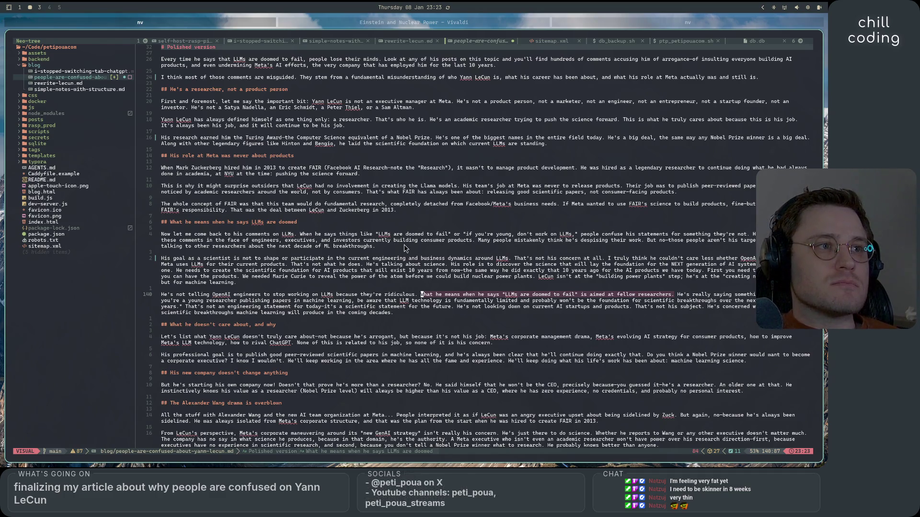
# - Delete the trailing clause about talking to researchers from line 136
pyautogui.press('Escape')
pyautogui.press('k')
pyautogui.press('k')
pyautogui.press('k')
pyautogui.press('v')
pyautogui.press('i')
pyautogui.press('s')
pyautogui.press(')')
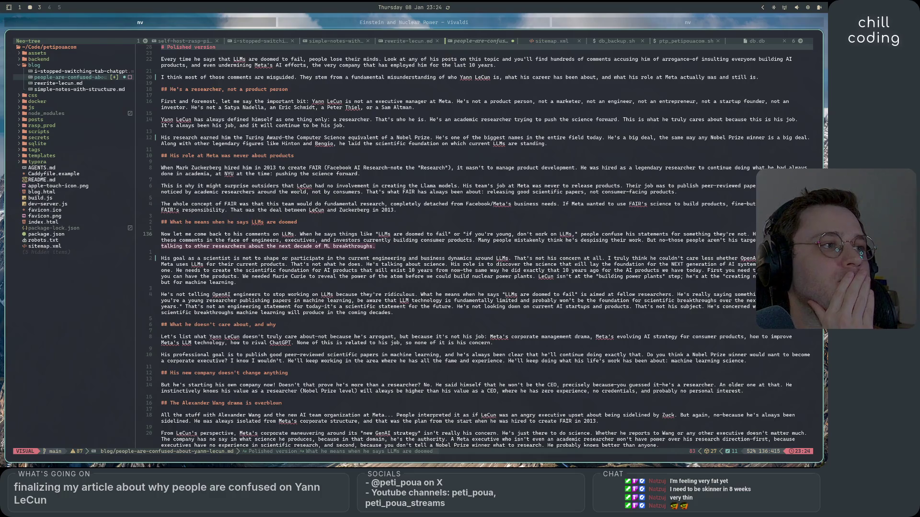
pyautogui.press('d')
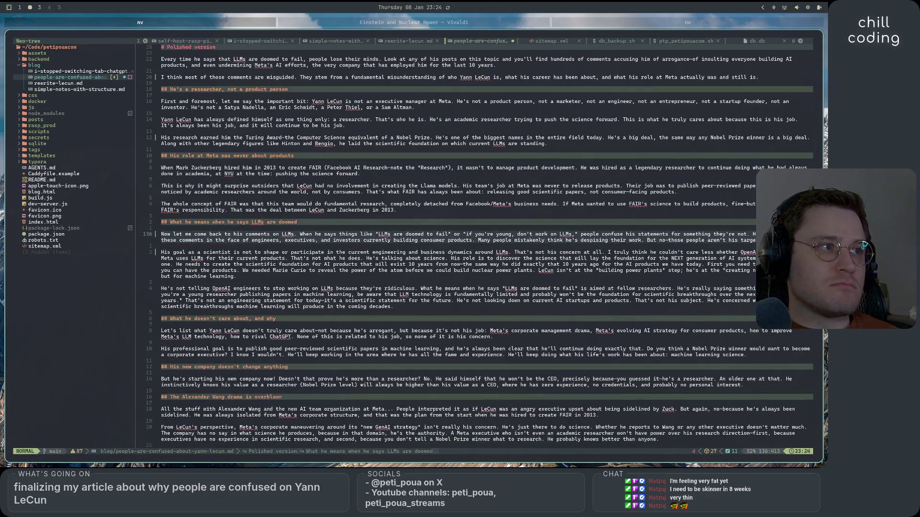
pyautogui.press('d')
# - Replace the dash before 'those' with ', actually,' and add 'all' so it reads 'aren't his target at all'
pyautogui.press('b')
pyautogui.press('b')
pyautogui.press('b')
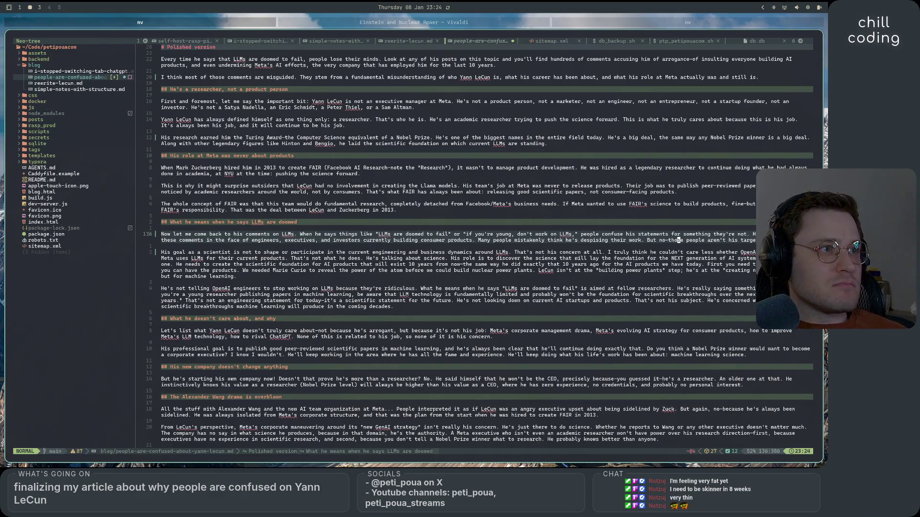
pyautogui.press('i')
pyautogui.press('BackSpace')
pyautogui.write(', actually,')
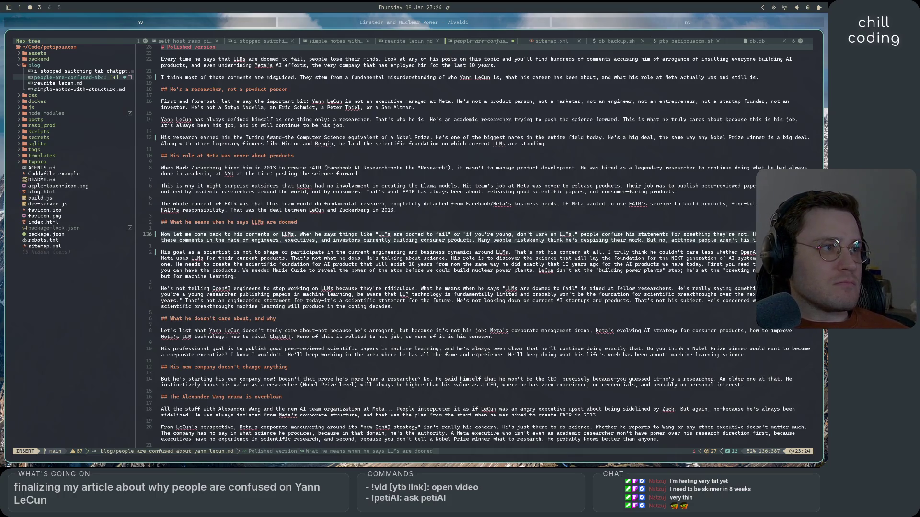
pyautogui.click(750, 240)
pyautogui.click(702, 240)
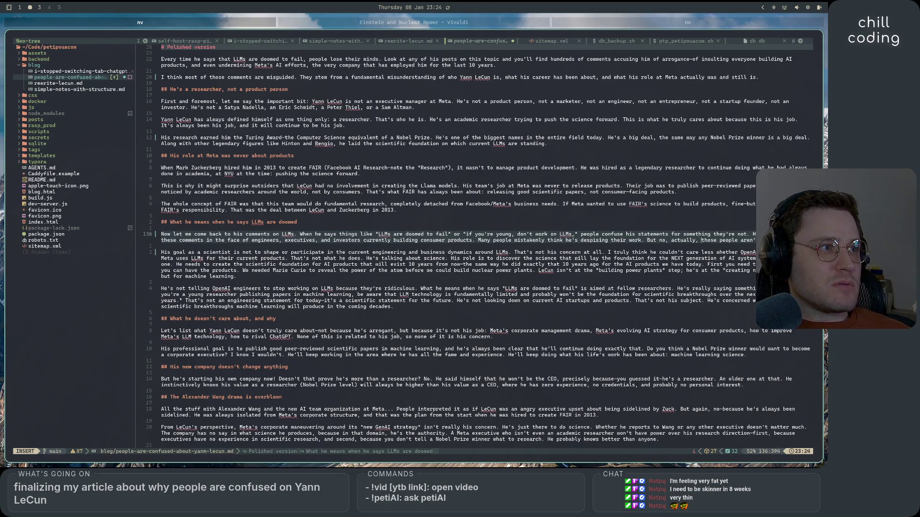
pyautogui.click(750, 240)
pyautogui.write('all.')
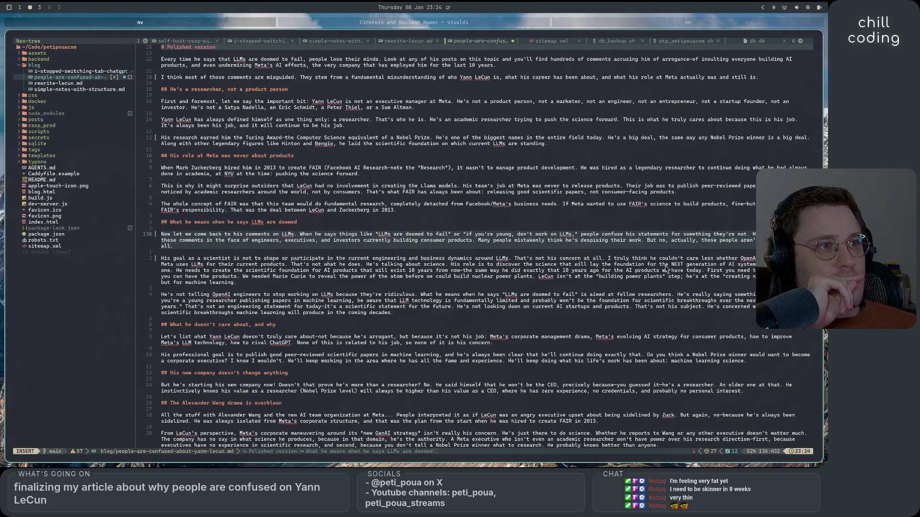
# - Insert ', as useful as it is today,' after 'technology' on line 140
pyautogui.click(634, 300)
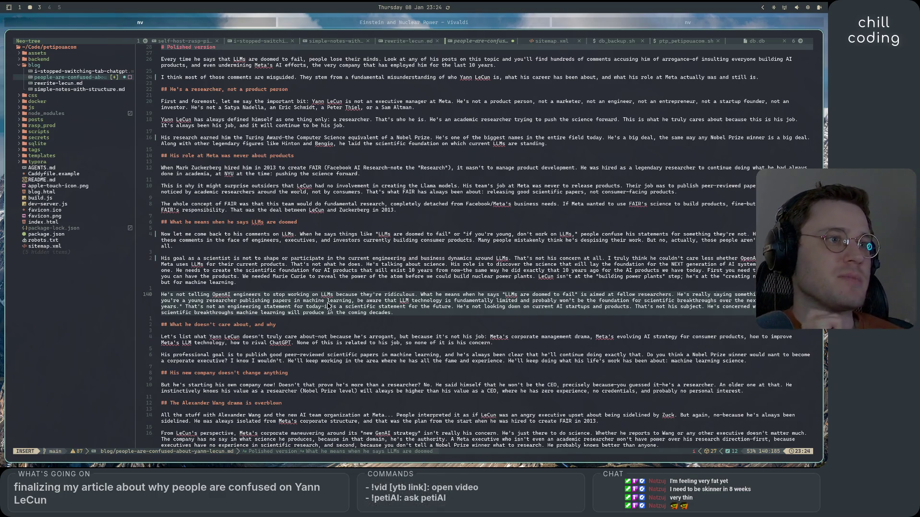
pyautogui.click(205, 301)
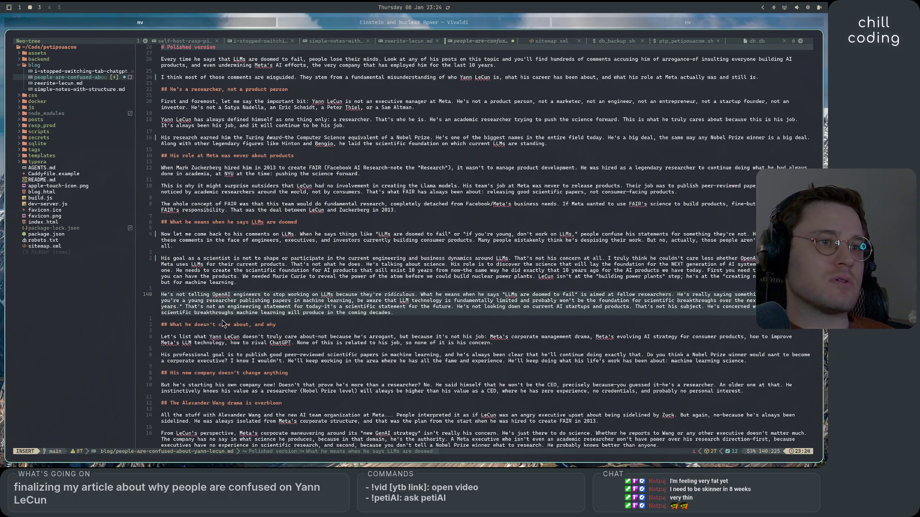
pyautogui.click(426, 303)
pyautogui.click(610, 302)
pyautogui.click(712, 303)
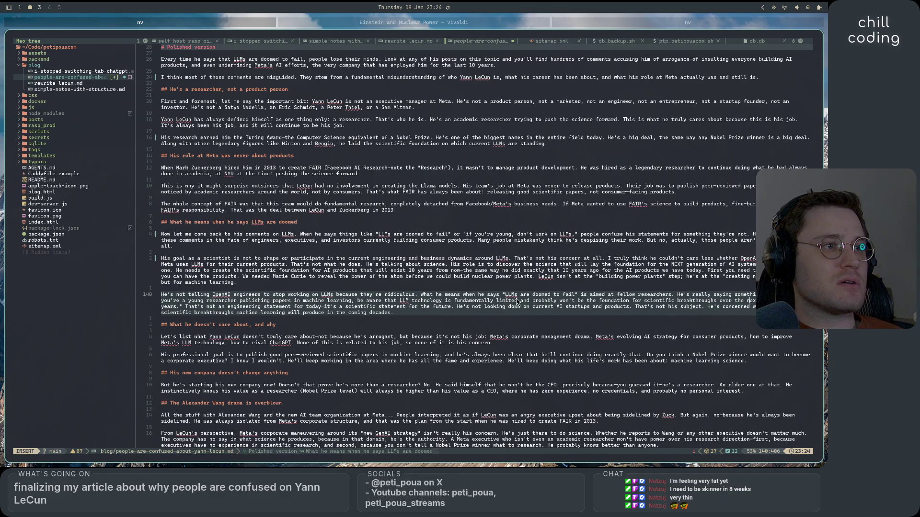
pyautogui.click(440, 302)
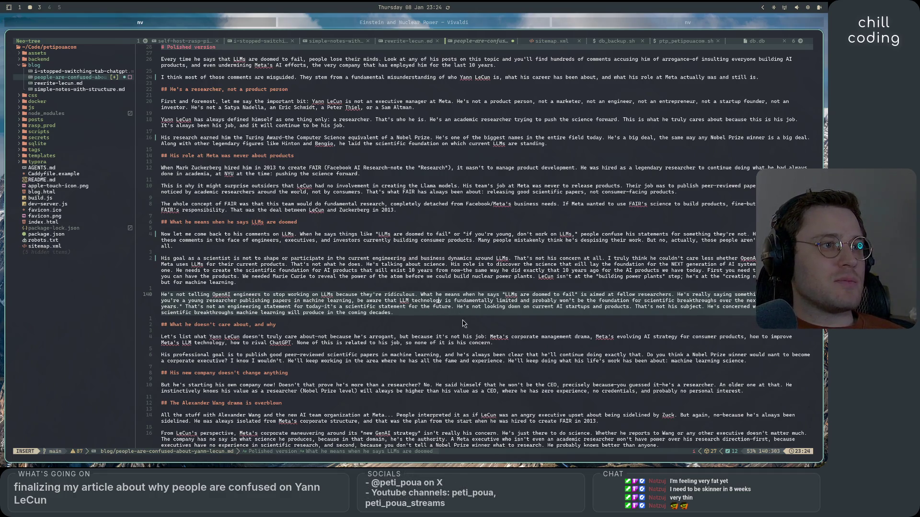
pyautogui.press('Right')
pyautogui.write(', u')
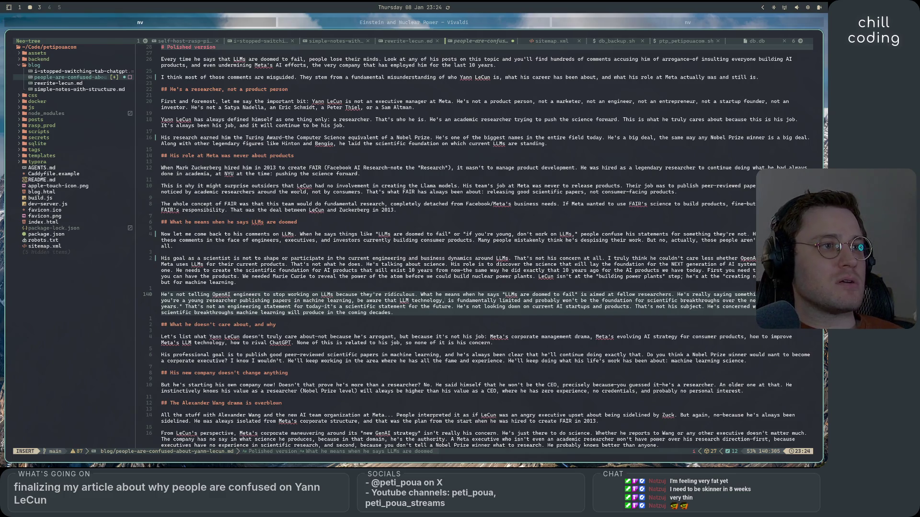
pyautogui.press('BackSpace')
pyautogui.write('as useful as it is today,')
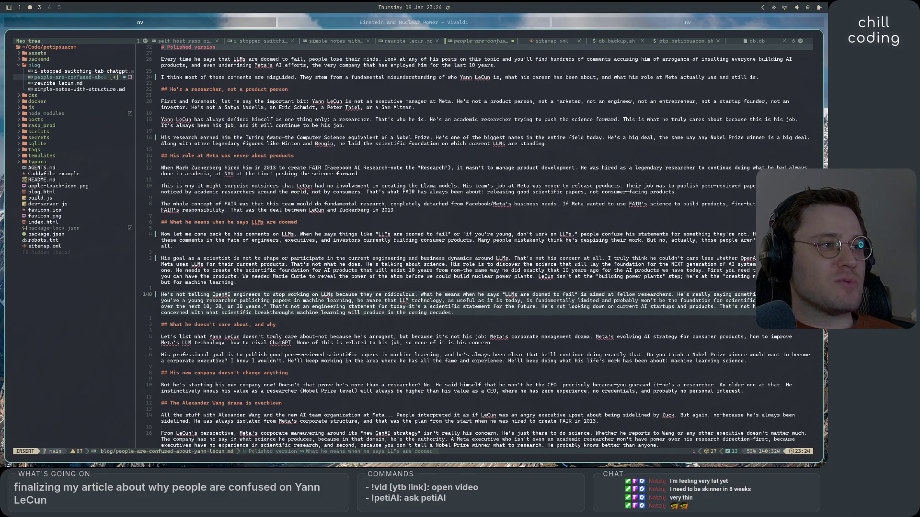
# - Replace the dash after 'today' with a comma and read on through the paragraph
pyautogui.click(480, 304)
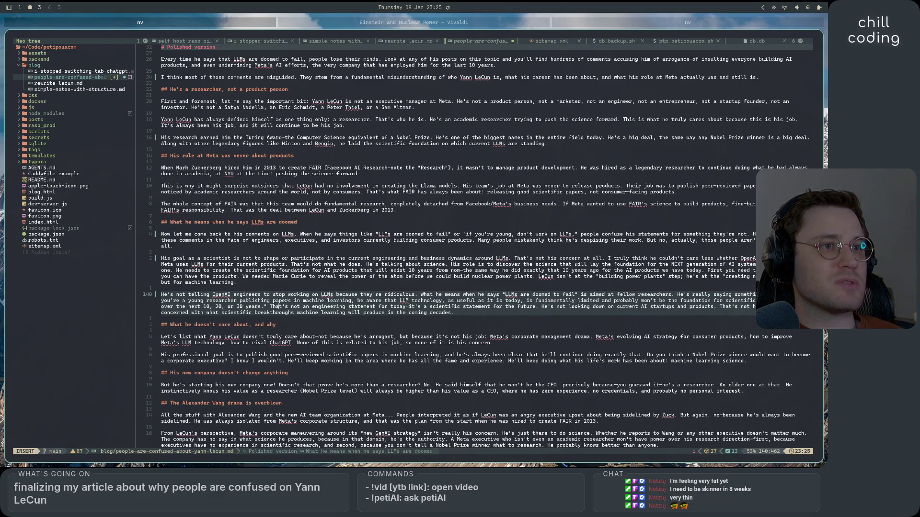
pyautogui.click(438, 306)
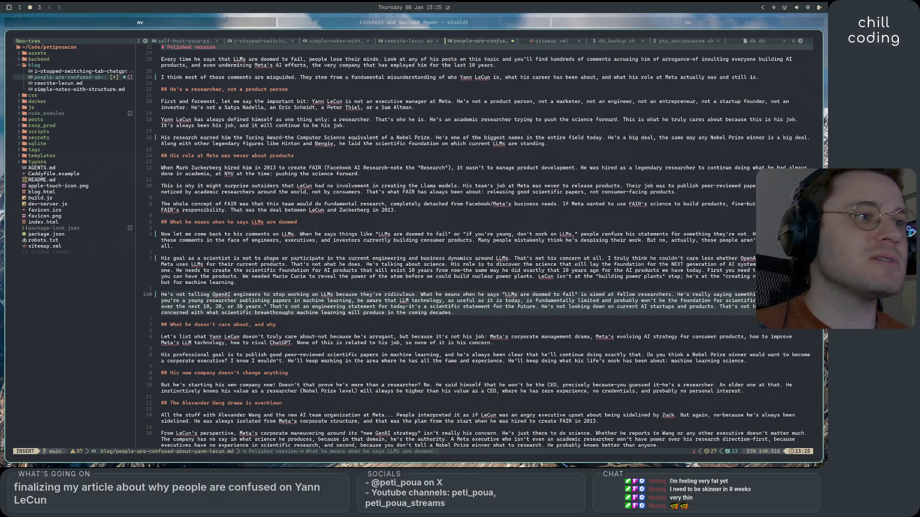
pyautogui.click(410, 307)
pyautogui.press('BackSpace')
pyautogui.write(',')
pyautogui.press('Right')
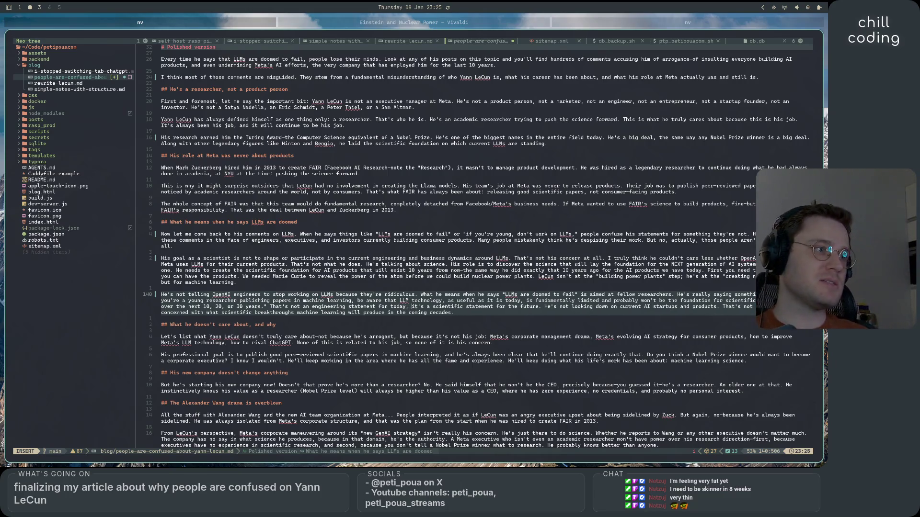
pyautogui.click(590, 307)
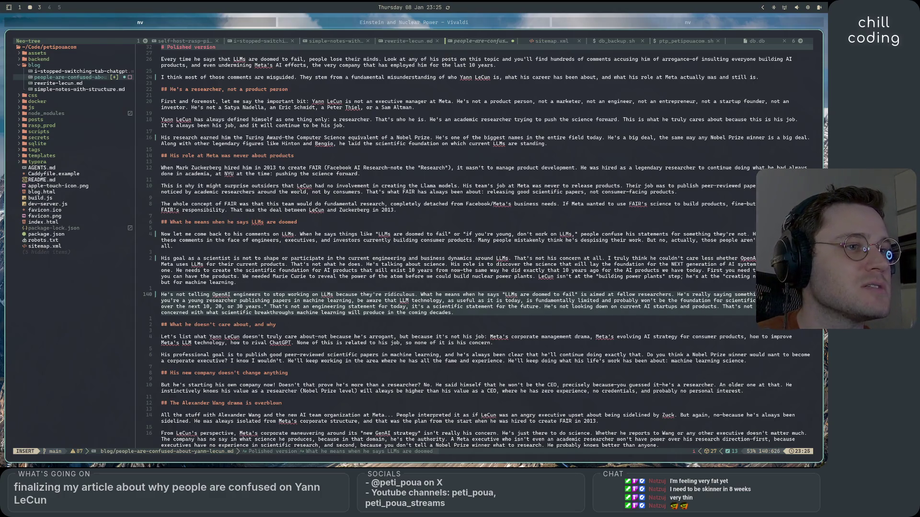
pyautogui.click(366, 313)
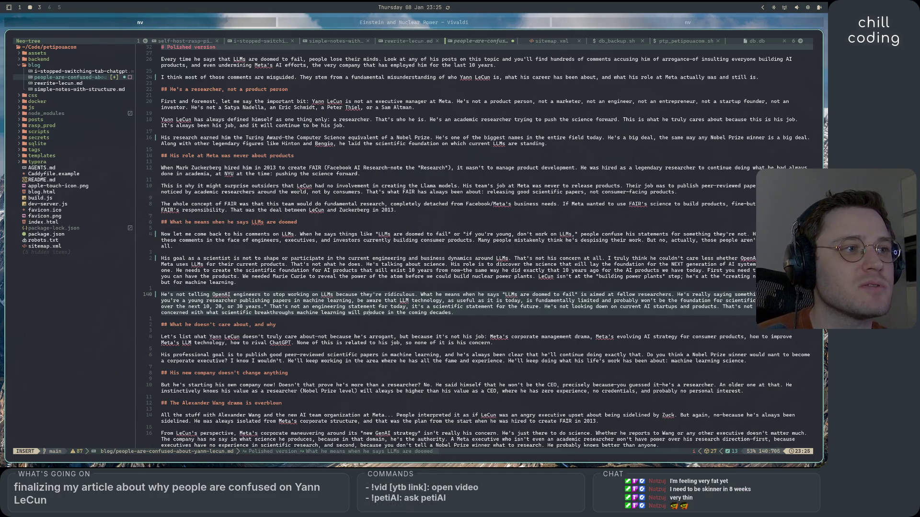
pyautogui.scroll(-7, 522, 324)
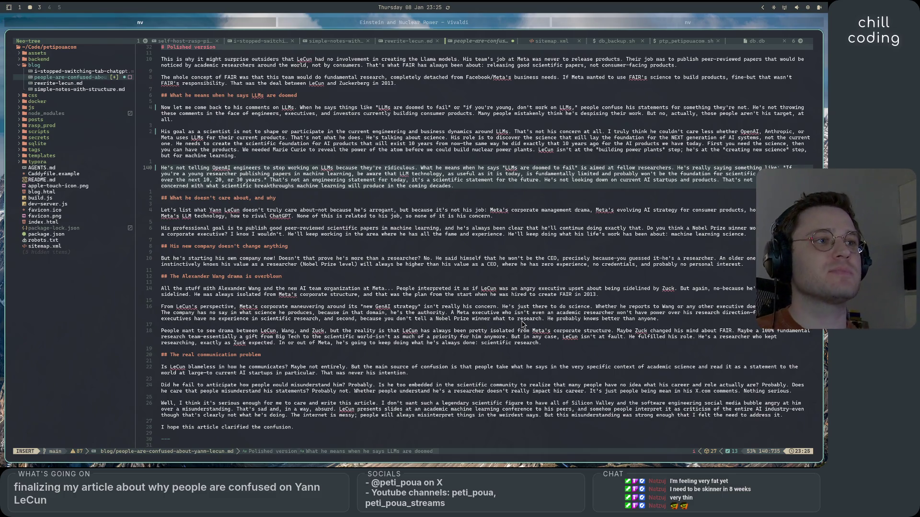
# - Put a comma after 'care about' and open the paragraph with 'For the sake of clarifying even more, let's'
pyautogui.click(317, 210)
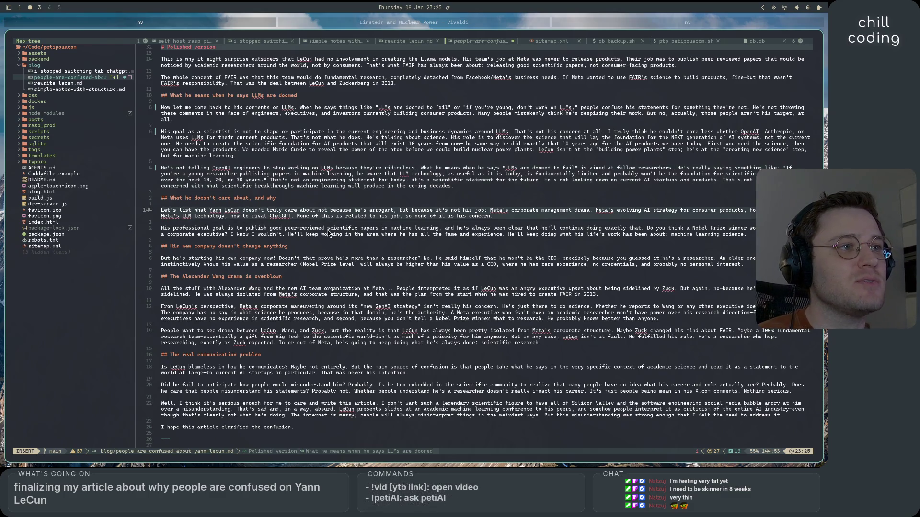
pyautogui.press('BackSpace')
pyautogui.write(',')
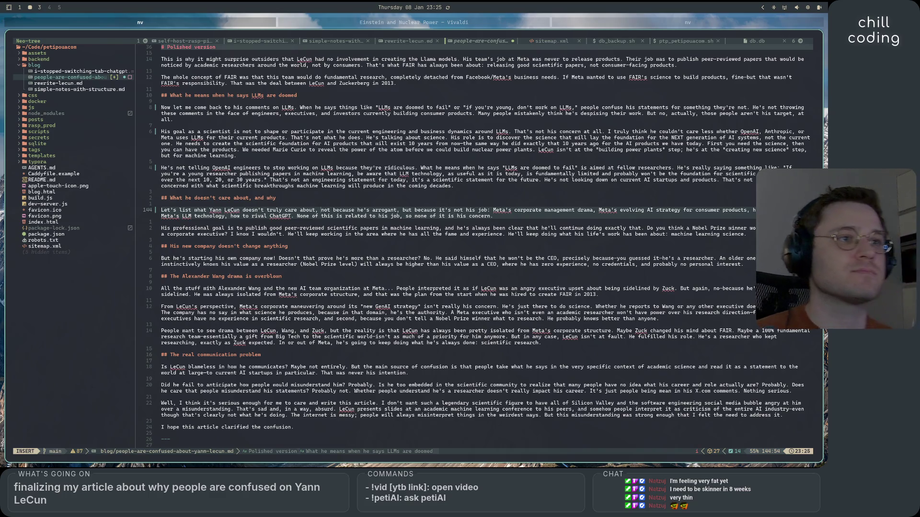
pyautogui.press('Left')
pyautogui.press('Left')
pyautogui.press('Left')
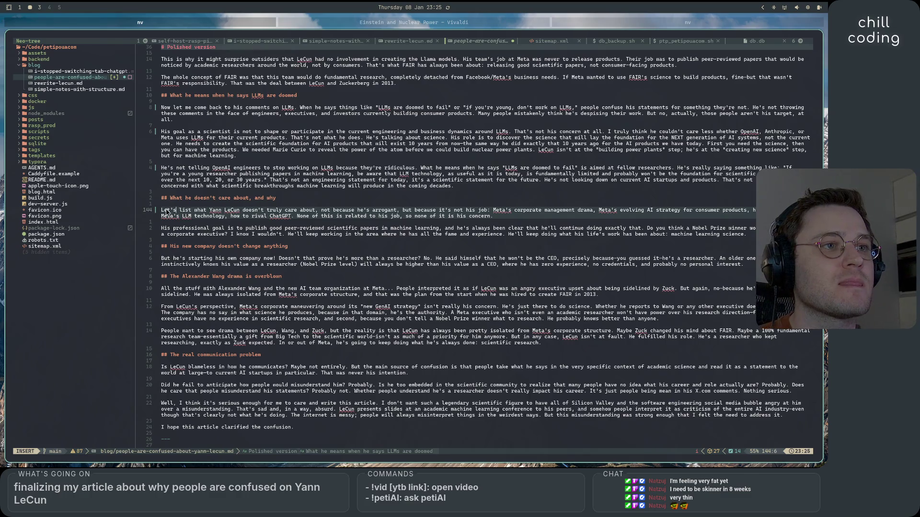
pyautogui.write('For the sake')
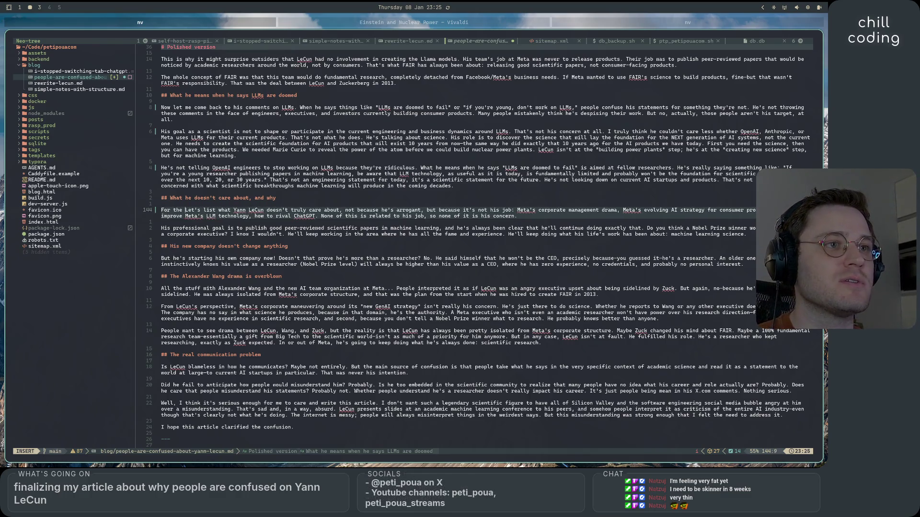
pyautogui.write(' of ')
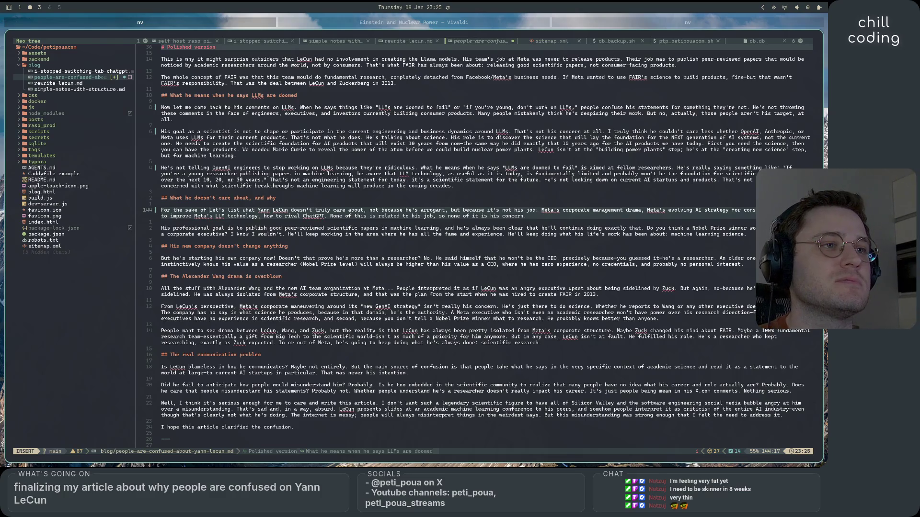
pyautogui.write('clarify')
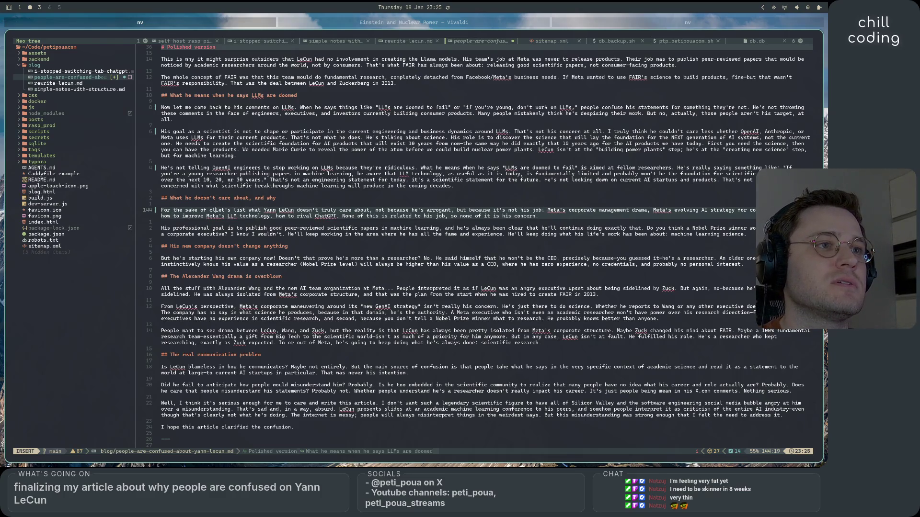
pyautogui.write('ing even more,')
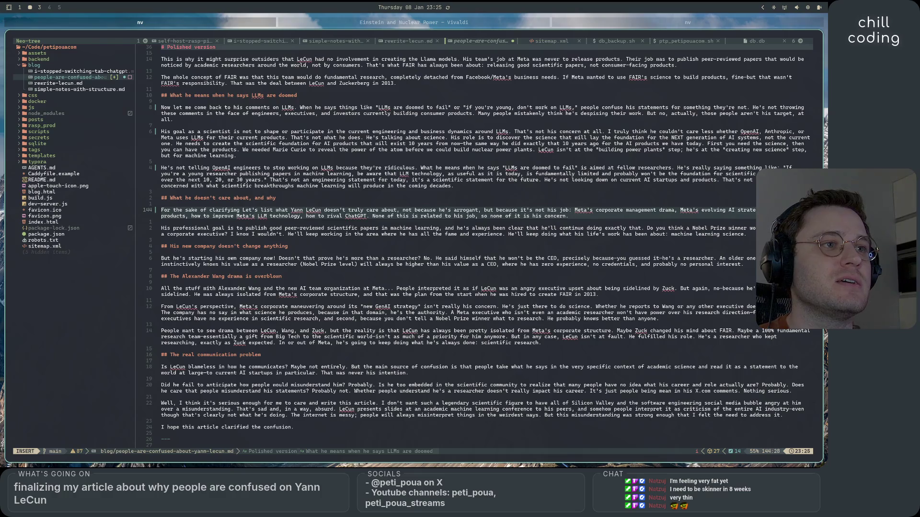
pyautogui.press('Delete')
pyautogui.write('l')
# - Reread the paragraph, briefly selecting the 'None of this is related to his job' sentence
pyautogui.click(369, 210)
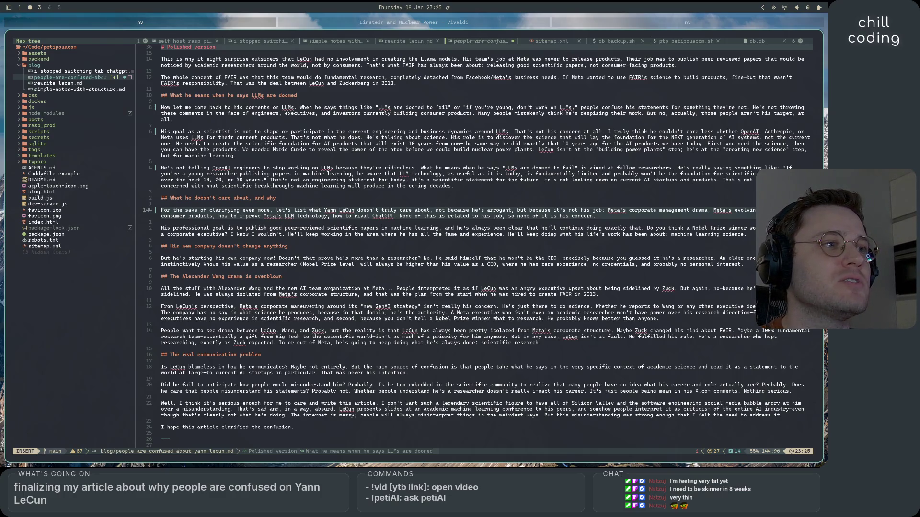
pyautogui.click(480, 210)
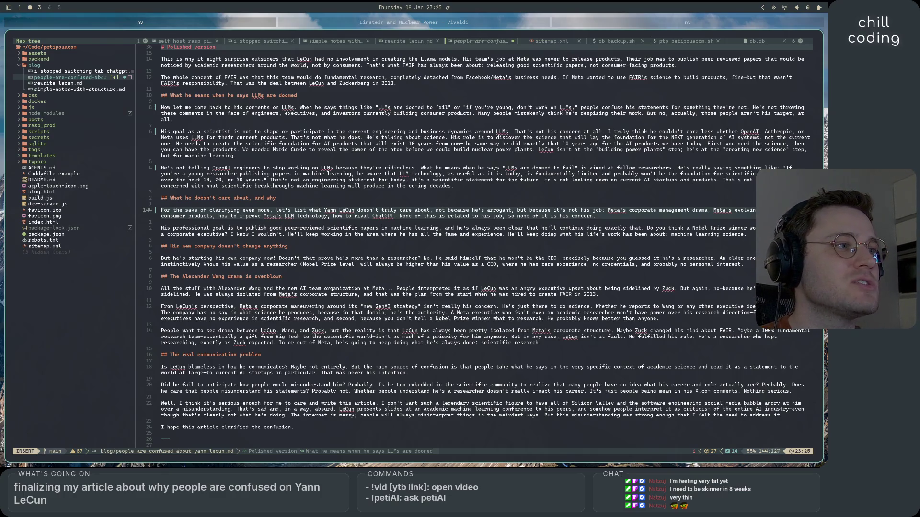
pyautogui.click(749, 210)
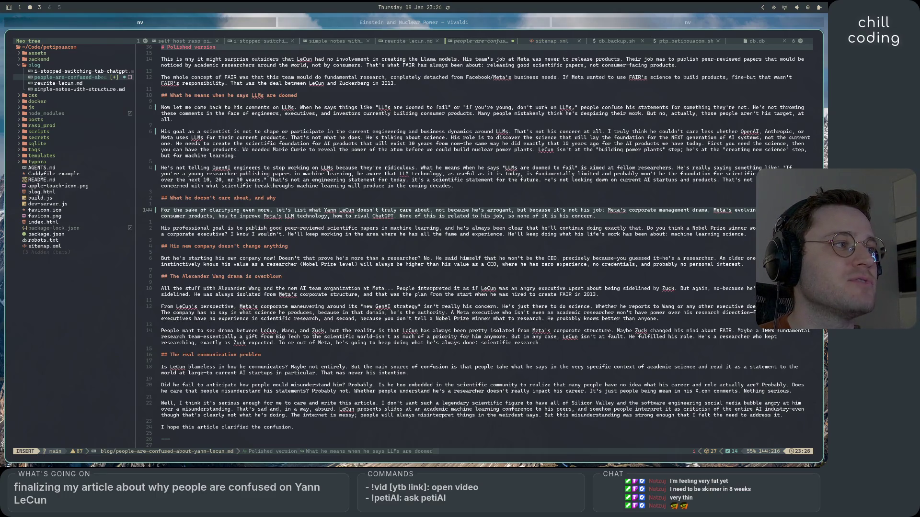
pyautogui.click(440, 216)
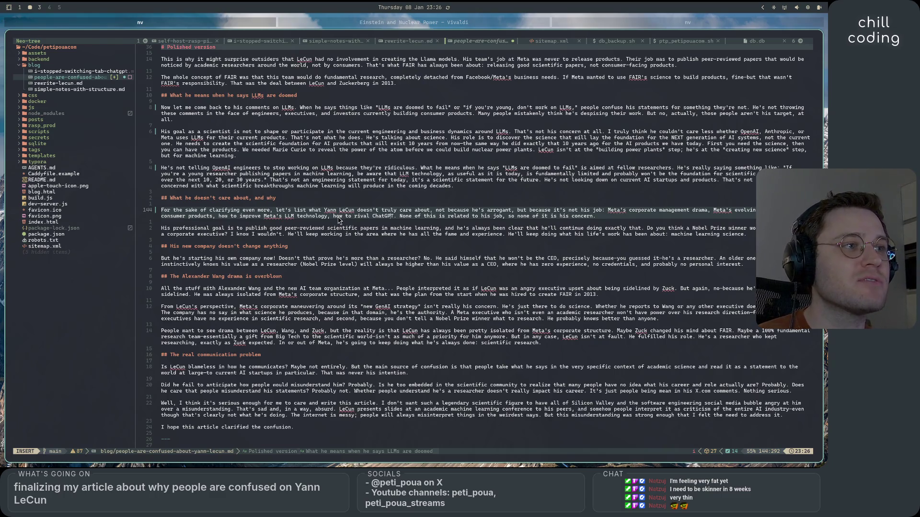
pyautogui.moveTo(400, 216); pyautogui.dragTo(512, 221)
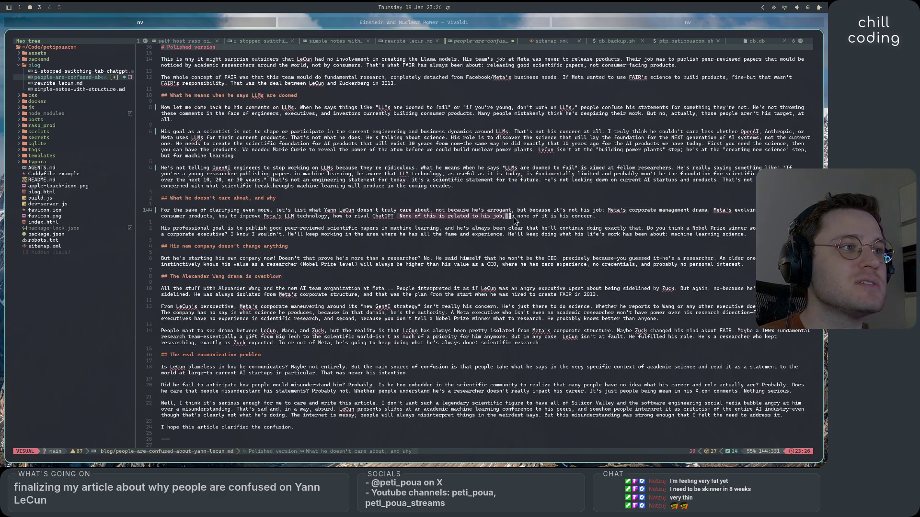
pyautogui.click(607, 218)
pyautogui.write(', so')
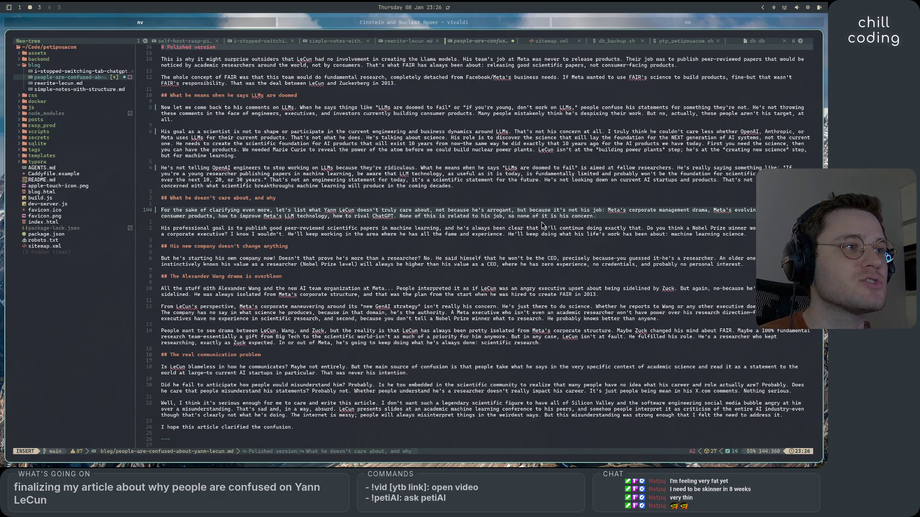
pyautogui.click(527, 242)
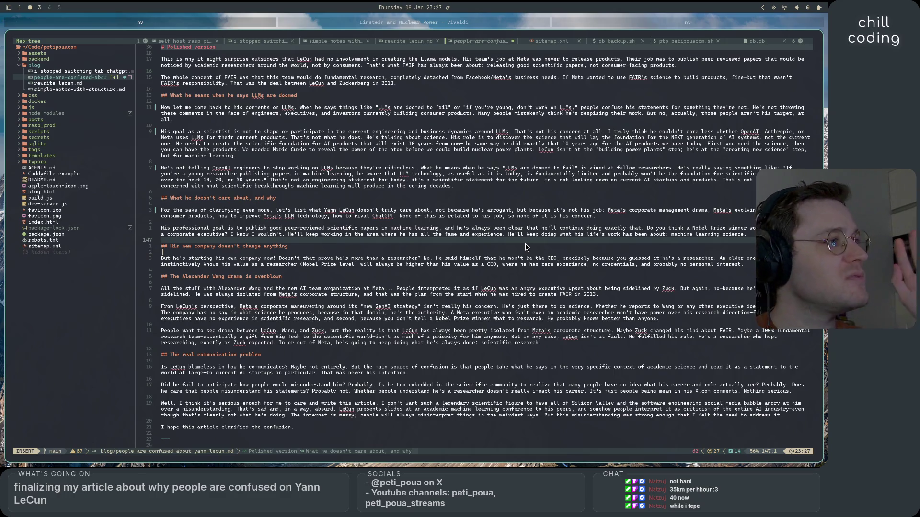
pyautogui.scroll(-2, 525, 247)
pyautogui.scroll(-2, 525, 247)
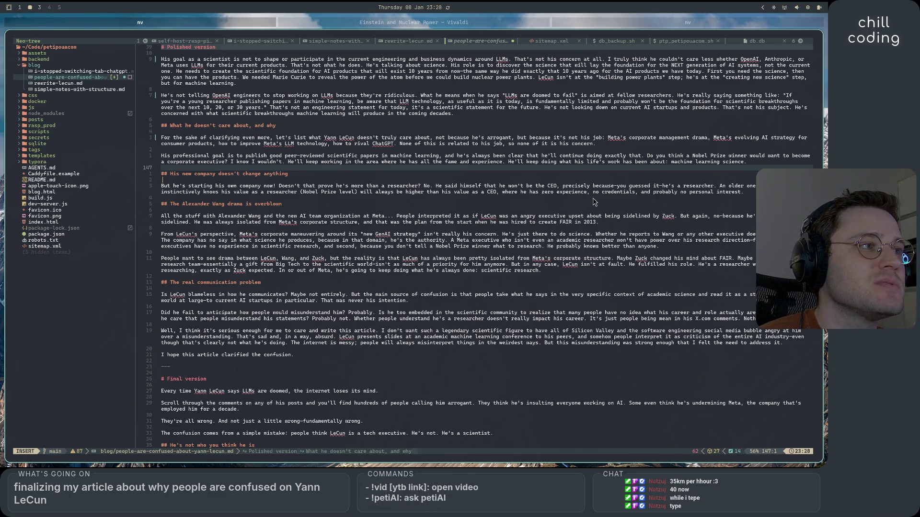
# - Fix 'h's' to 'he's' and turn both dashes around 'because' into commas
pyautogui.click(666, 186)
pyautogui.click(666, 186)
pyautogui.write('e')
pyautogui.press('BackSpace')
pyautogui.write(',')
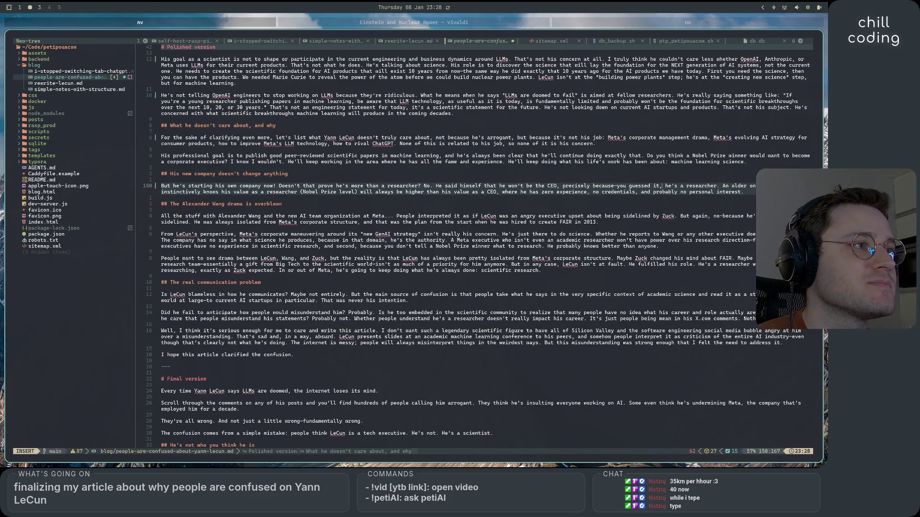
pyautogui.press('BackSpace')
pyautogui.write(',')
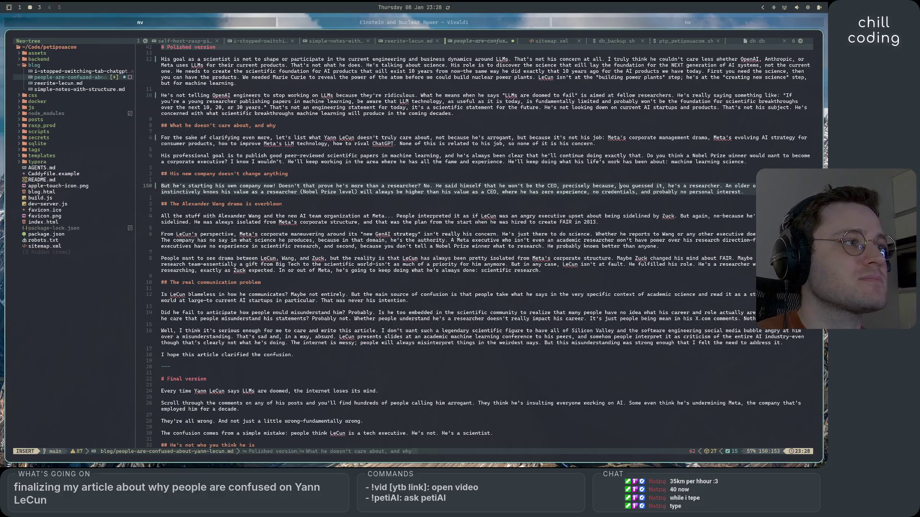
pyautogui.click(372, 181)
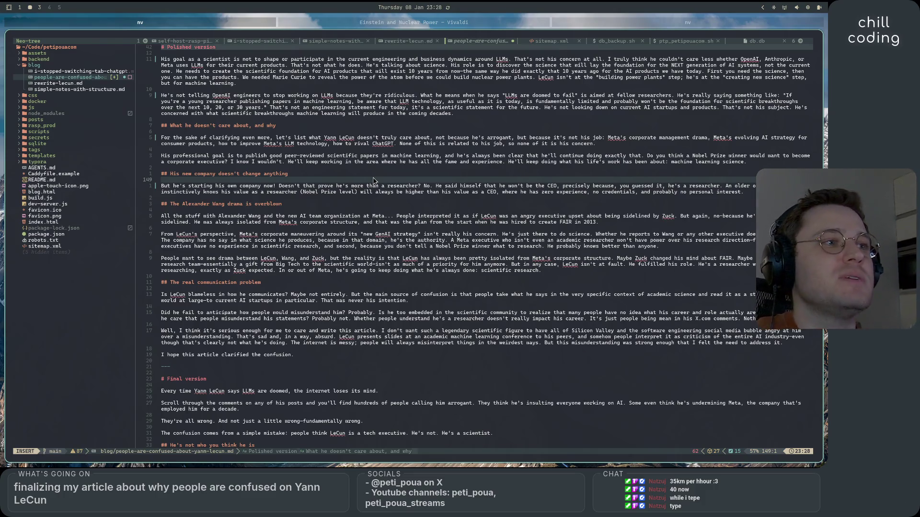
pyautogui.moveTo(387, 217)
pyautogui.mouseDown()
pyautogui.moveTo(164, 219)
pyautogui.moveTo(175, 221)
pyautogui.mouseUp()
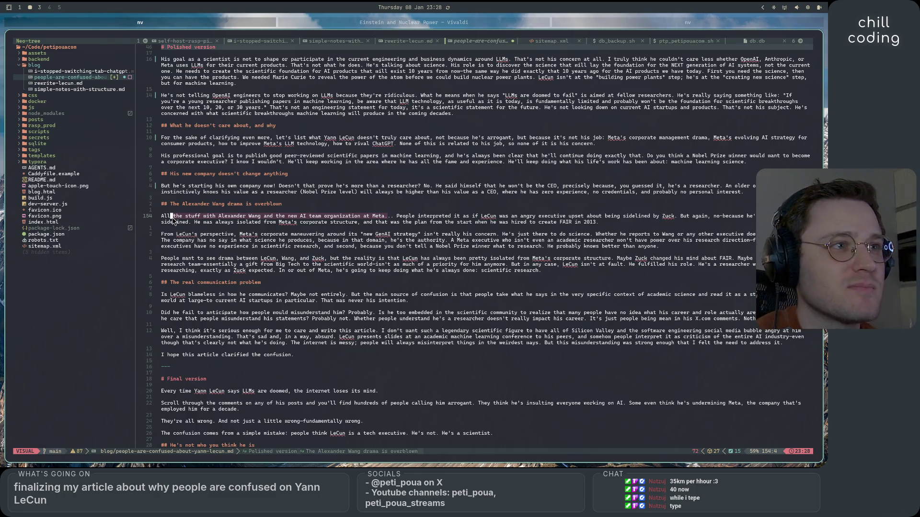
# - Replace 'stuff' with 'headlines surrounding Lecun and Alexander Wang,' in the paragraph opening
pyautogui.press('Escape')
pyautogui.press('i')
pyautogui.press('BackSpace')
pyautogui.press('BackSpace')
pyautogui.press('BackSpace')
pyautogui.write('headlines us')
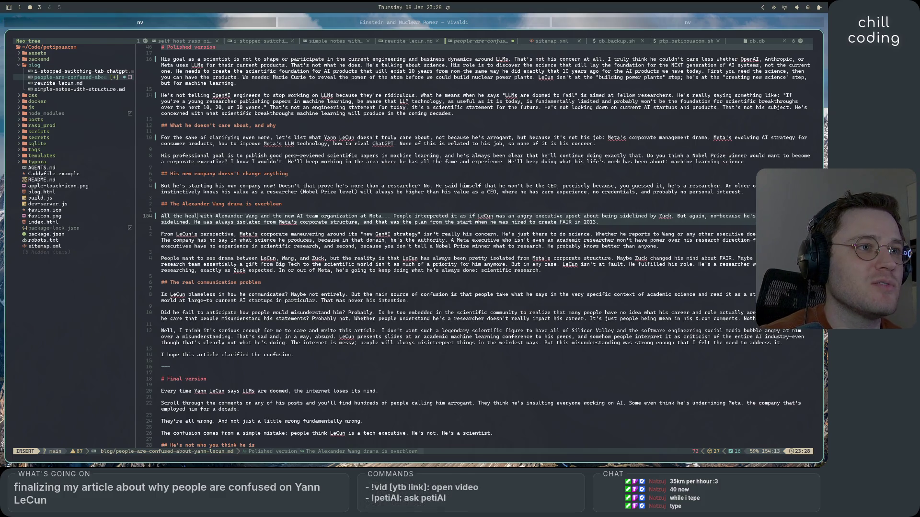
pyautogui.press('BackSpace')
pyautogui.press('BackSpace')
pyautogui.write('surrounding')
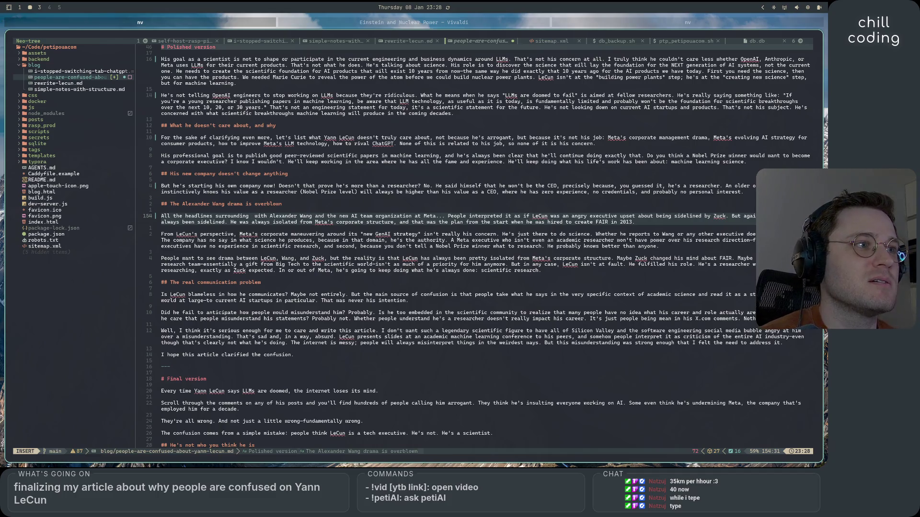
pyautogui.press('BackSpace')
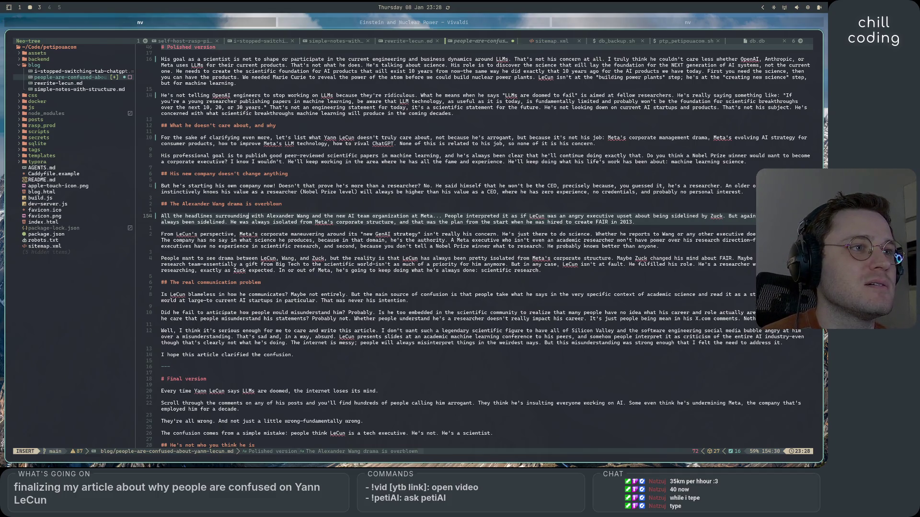
pyautogui.write('Lecun and')
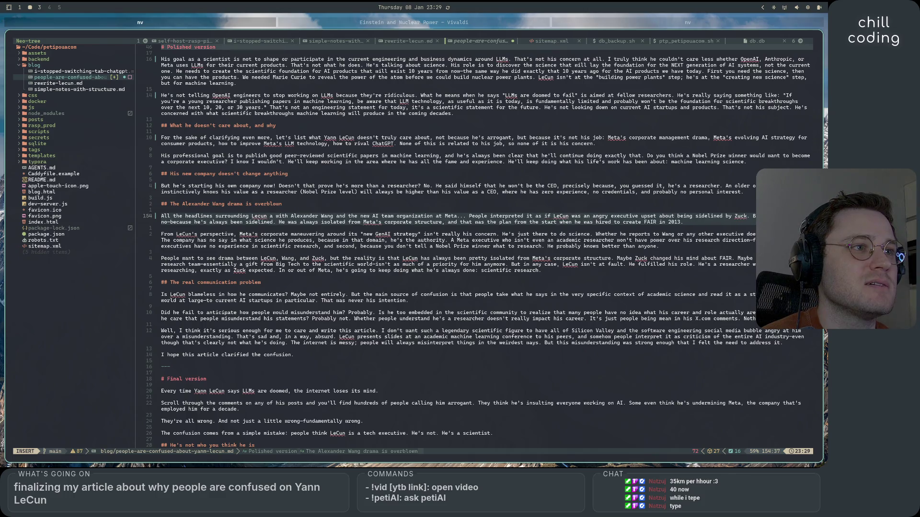
pyautogui.press('Delete')
pyautogui.press('Delete')
pyautogui.press('Delete')
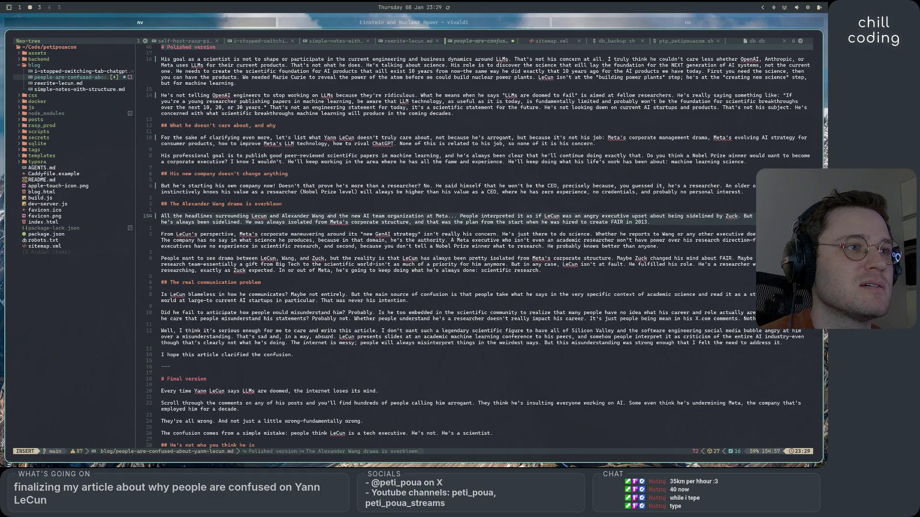
pyautogui.press('BackSpace')
pyautogui.press('BackSpace')
pyautogui.press('BackSpace')
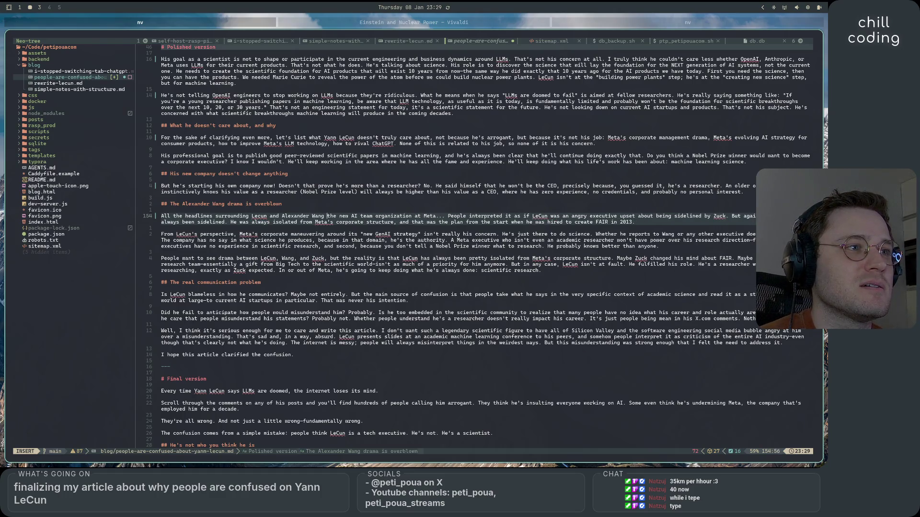
pyautogui.write(',')
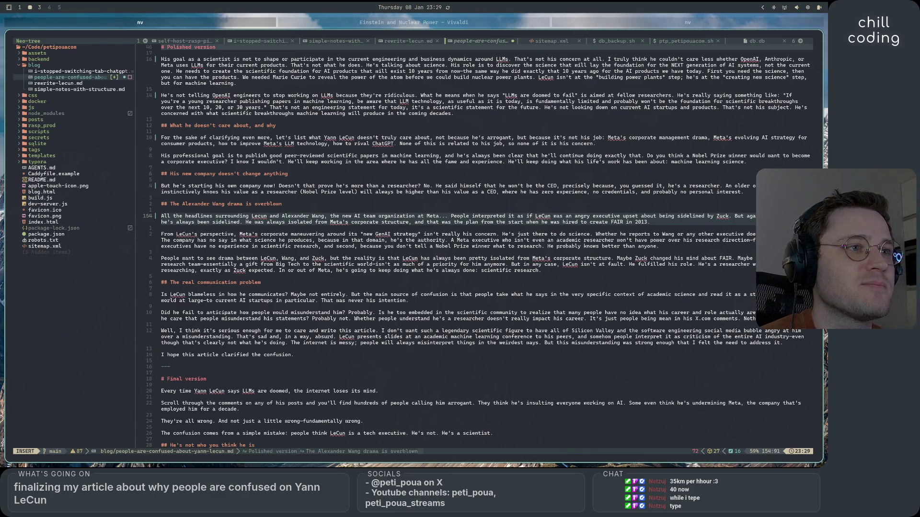
# - Erase that phrase and start the paragraph over with 'Now, a GenAI'
pyautogui.click(258, 216)
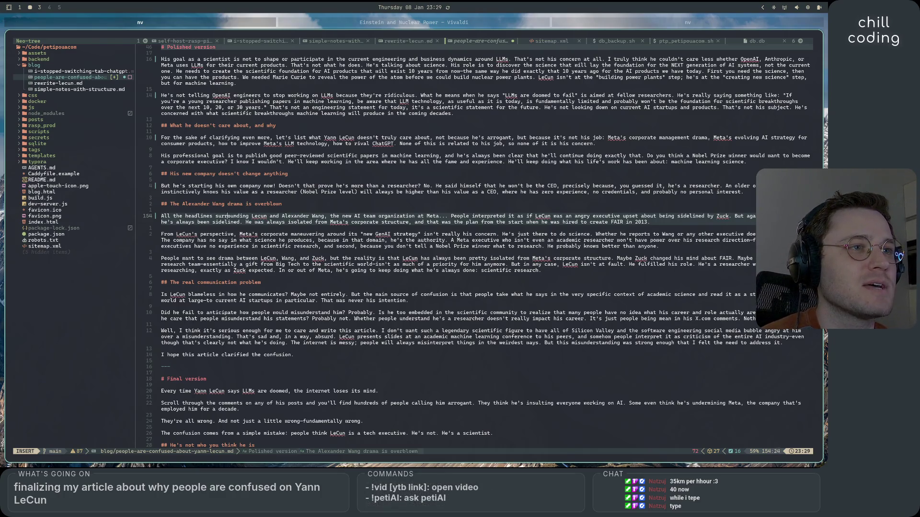
pyautogui.press('BackSpace')
pyautogui.press('BackSpace')
pyautogui.write('bout')
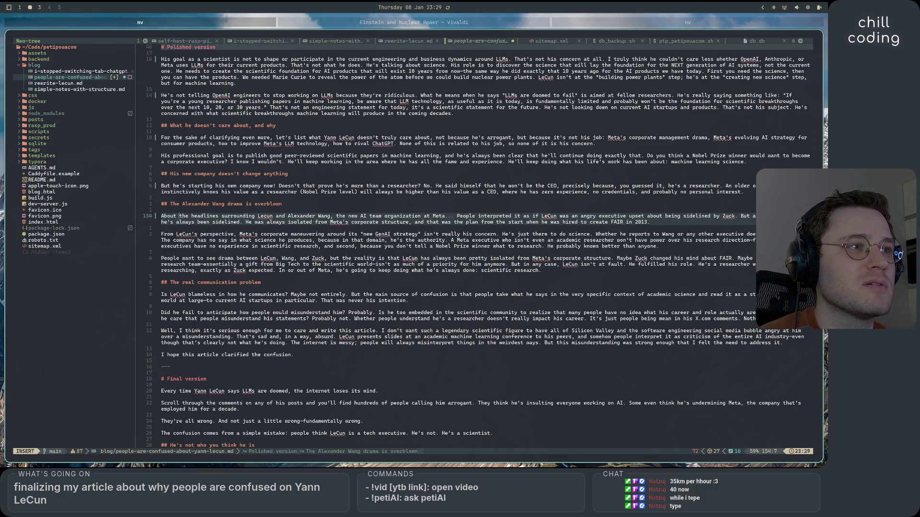
pyautogui.press('BackSpace')
pyautogui.press('BackSpace')
pyautogui.press('BackSpace')
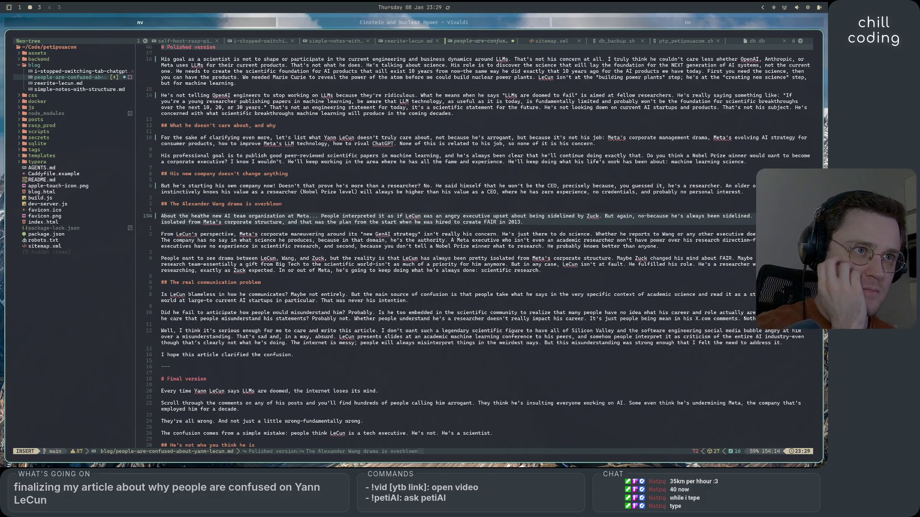
pyautogui.press('BackSpace')
pyautogui.press('BackSpace')
pyautogui.press('BackSpace')
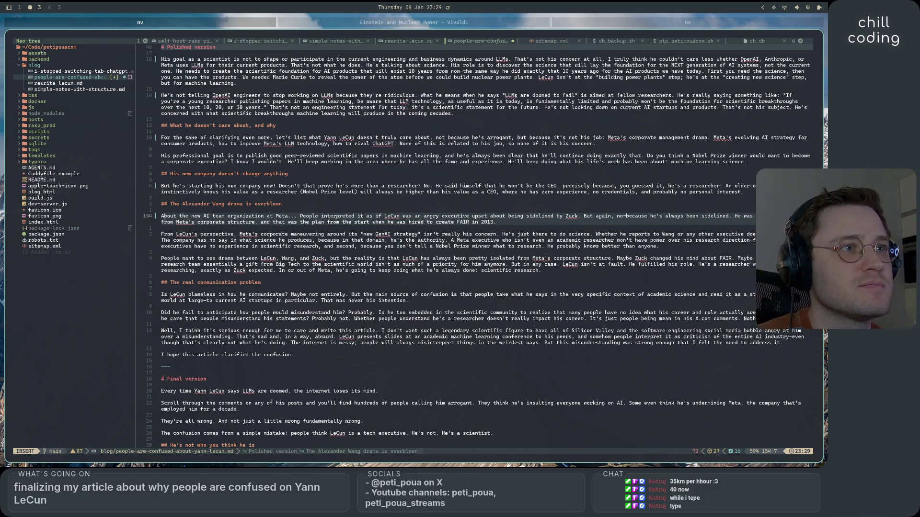
pyautogui.press('BackSpace')
pyautogui.write('Now, a')
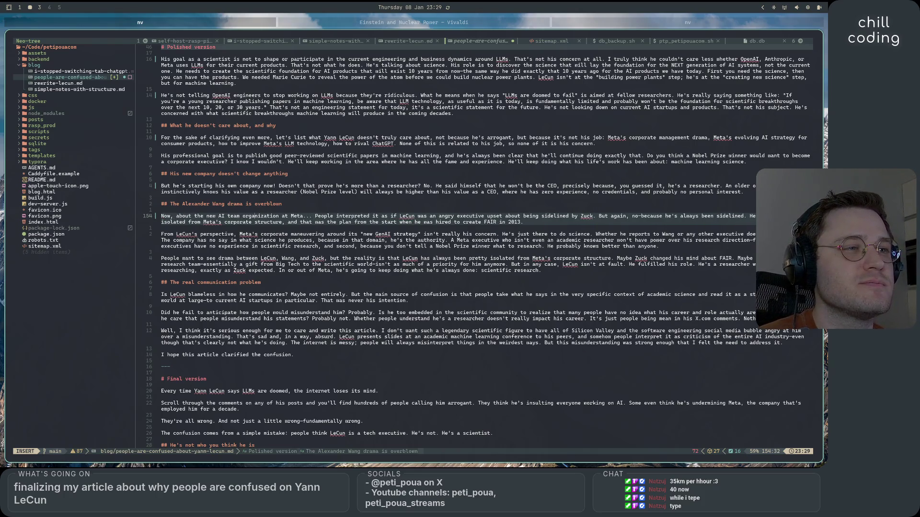
pyautogui.write('Gen')
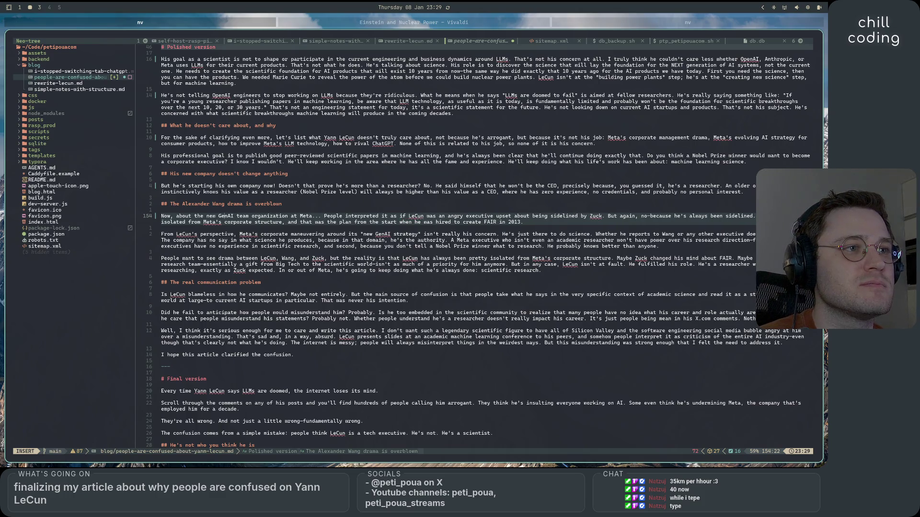
# - Add 'reorganization that happened at Meta involving specifically Lecun and Alexander Wang'
pyautogui.click(262, 215)
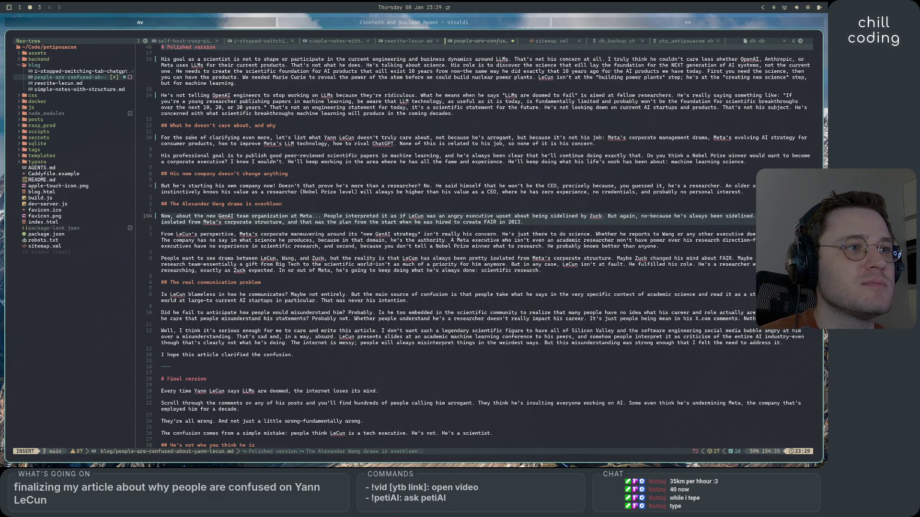
pyautogui.write('reorganiza')
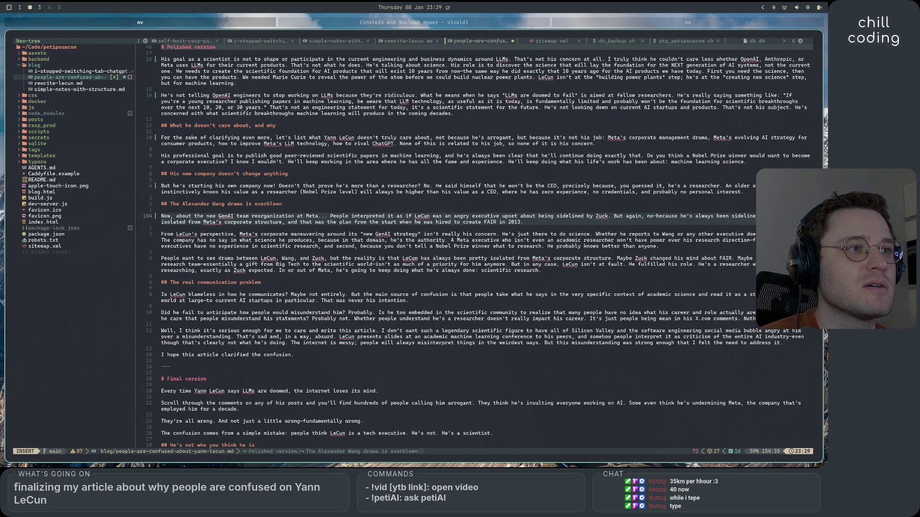
pyautogui.write('tion that happened at')
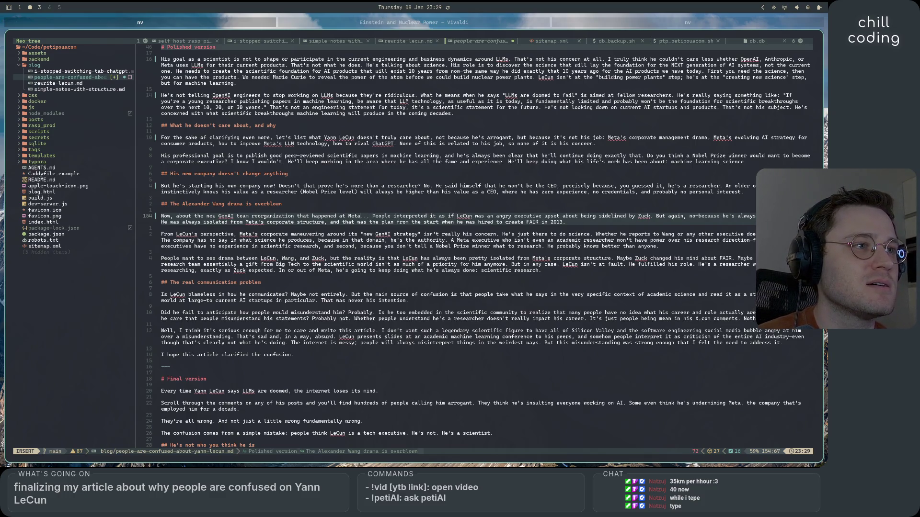
pyautogui.write(' Meta involving L')
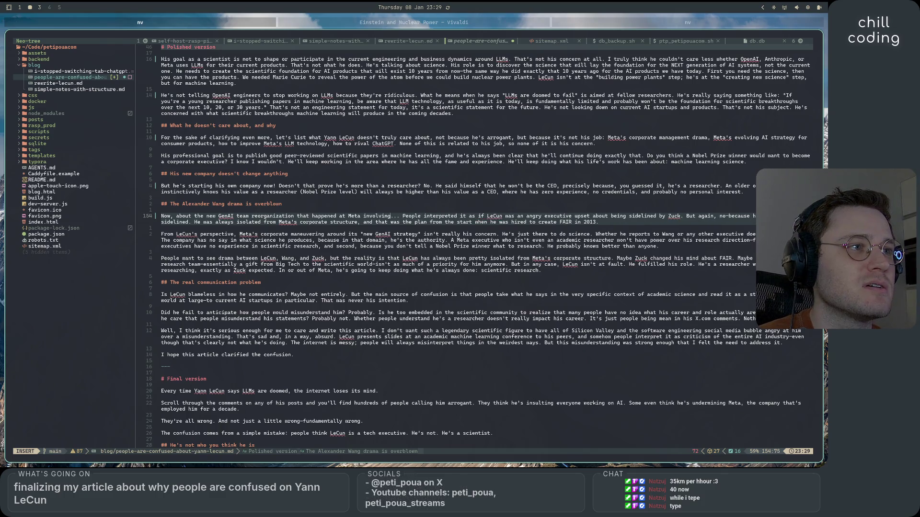
pyautogui.write('ecun, Wa')
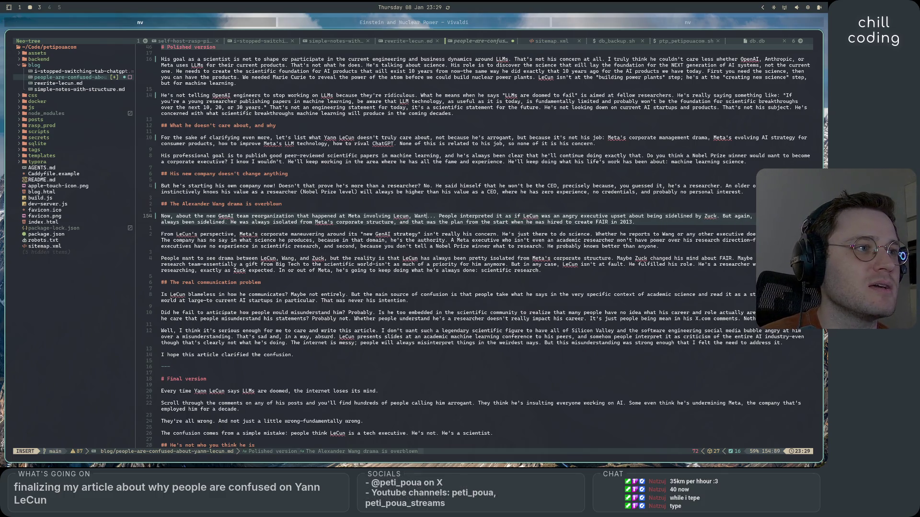
pyautogui.press('BackSpace')
pyautogui.press('BackSpace')
pyautogui.write('Alexandre')
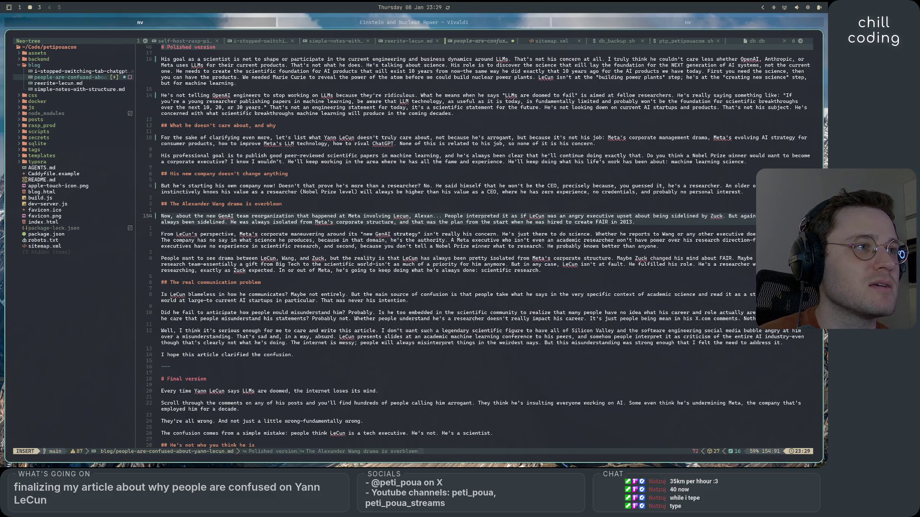
pyautogui.press('BackSpace')
pyautogui.press('BackSpace')
pyautogui.write('er Wang')
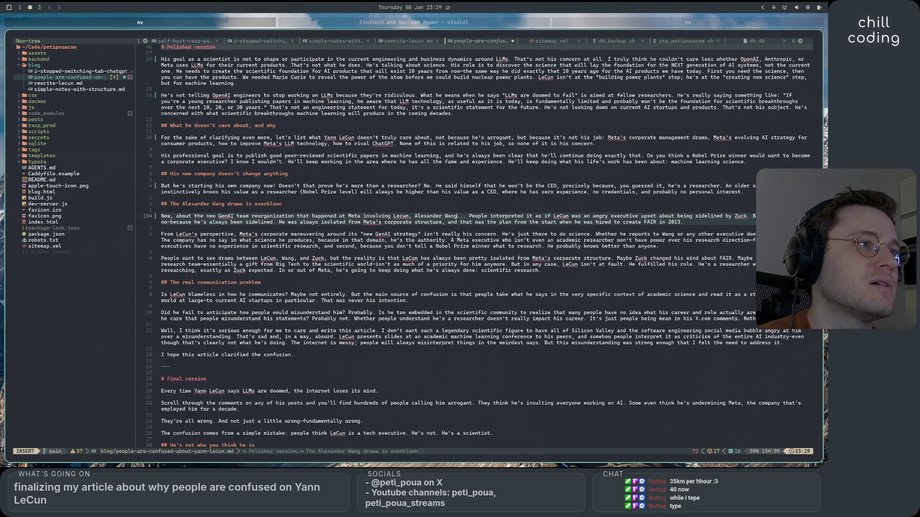
pyautogui.click(416, 216)
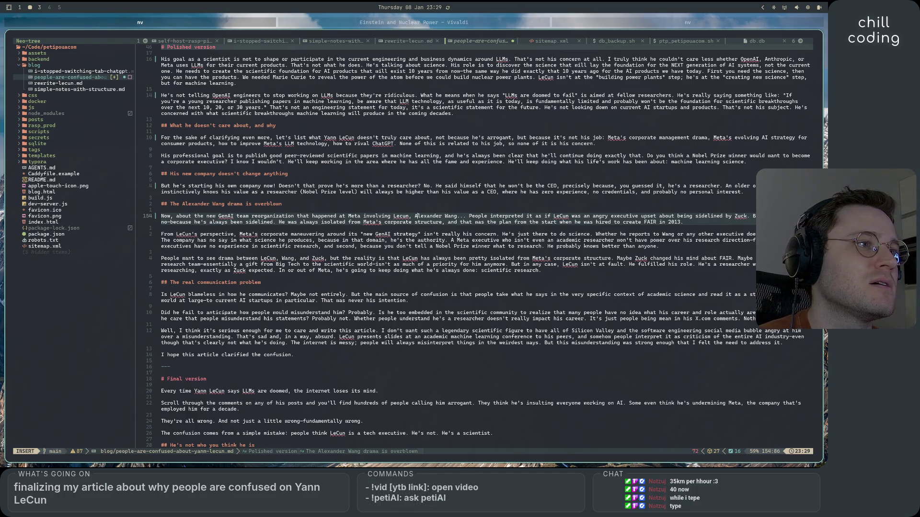
pyautogui.press('BackSpace')
pyautogui.write('and')
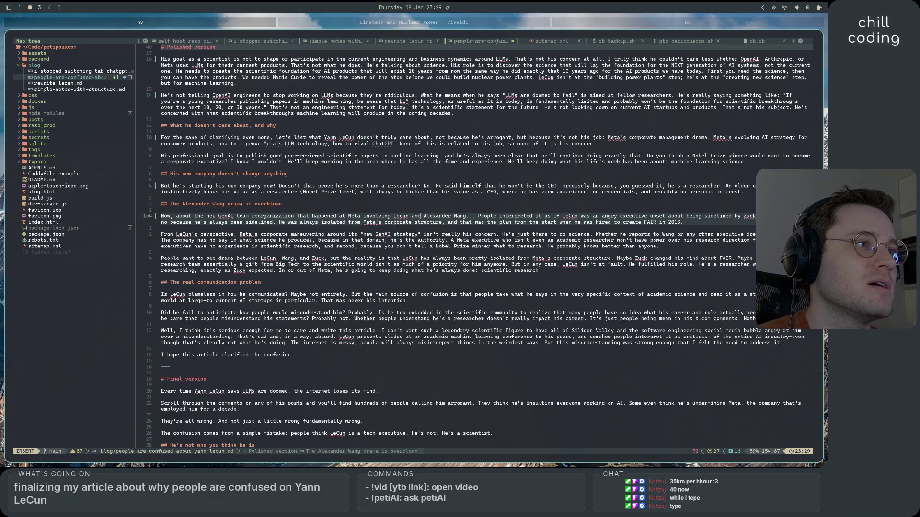
pyautogui.press('BackSpace')
pyautogui.press('BackSpace')
pyautogui.press('BackSpace')
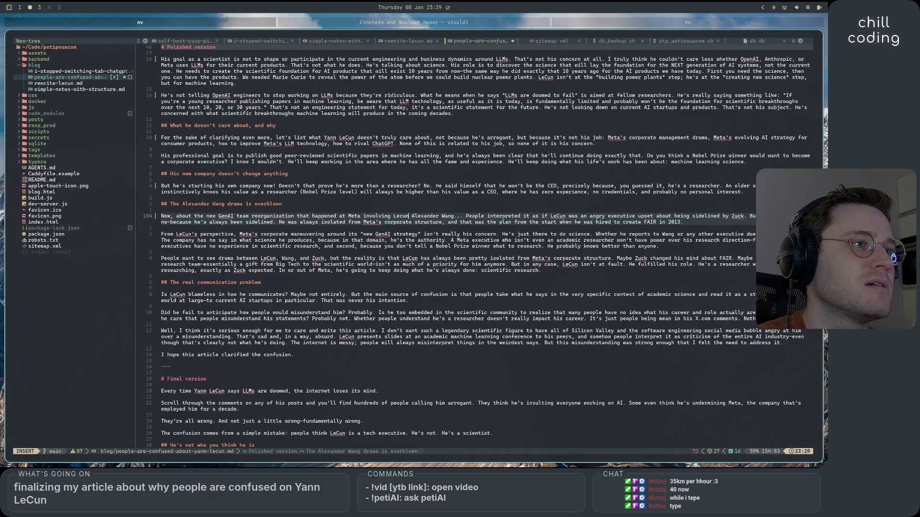
pyautogui.write('specifica')
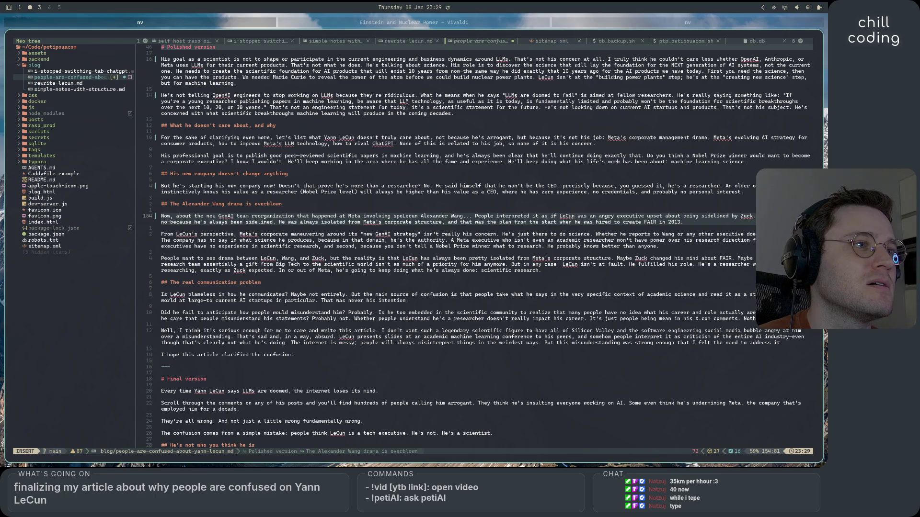
pyautogui.write('lly Lecun')
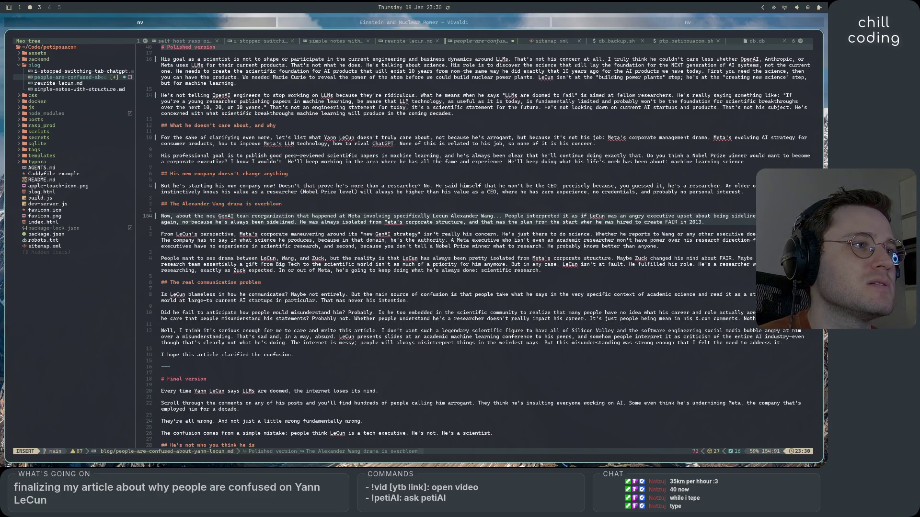
pyautogui.write(' and')
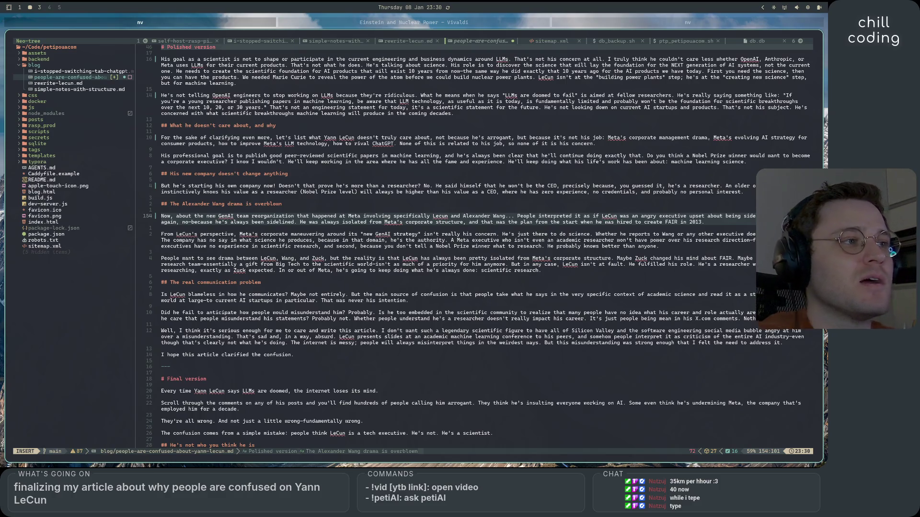
pyautogui.moveTo(538, 216); pyautogui.dragTo(540, 217)
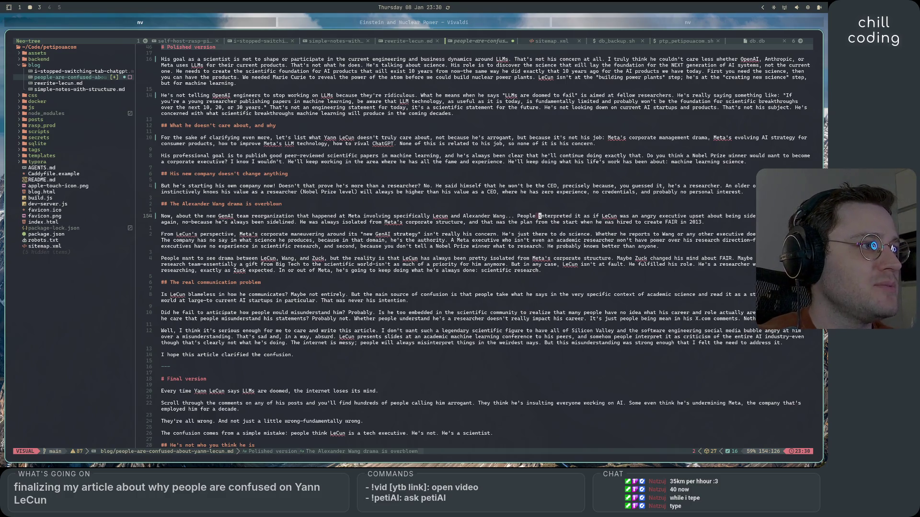
# - Insert 'often' so the sentence reads 'People often interpreted it'
pyautogui.press('Escape')
pyautogui.write('iofte')
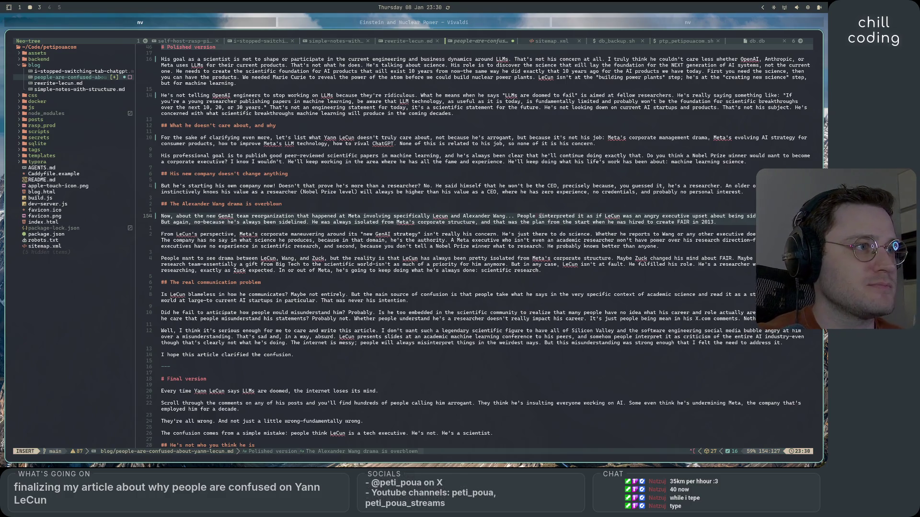
pyautogui.write('n')
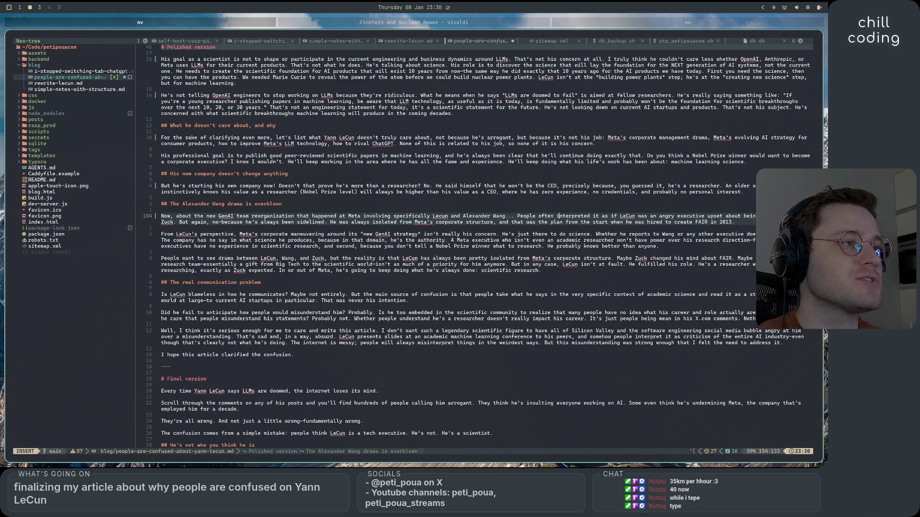
pyautogui.click(621, 216)
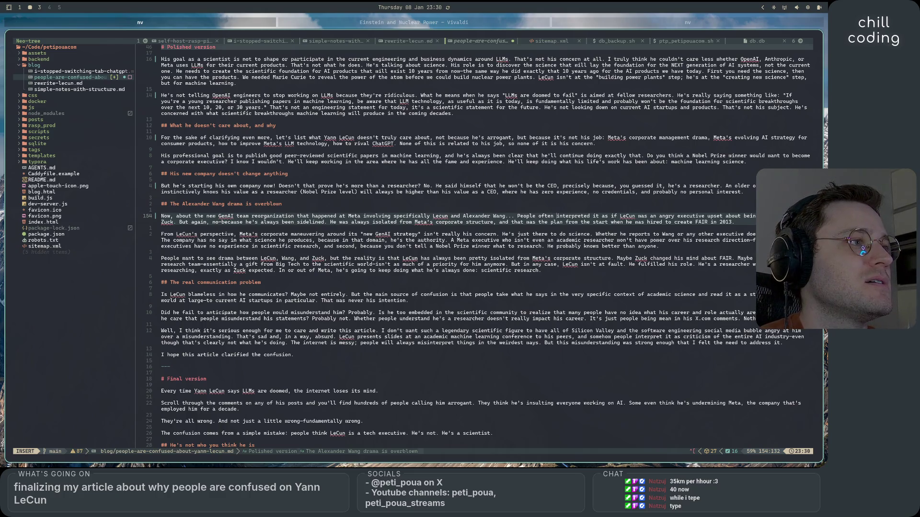
pyautogui.click(620, 216)
pyautogui.click(659, 216)
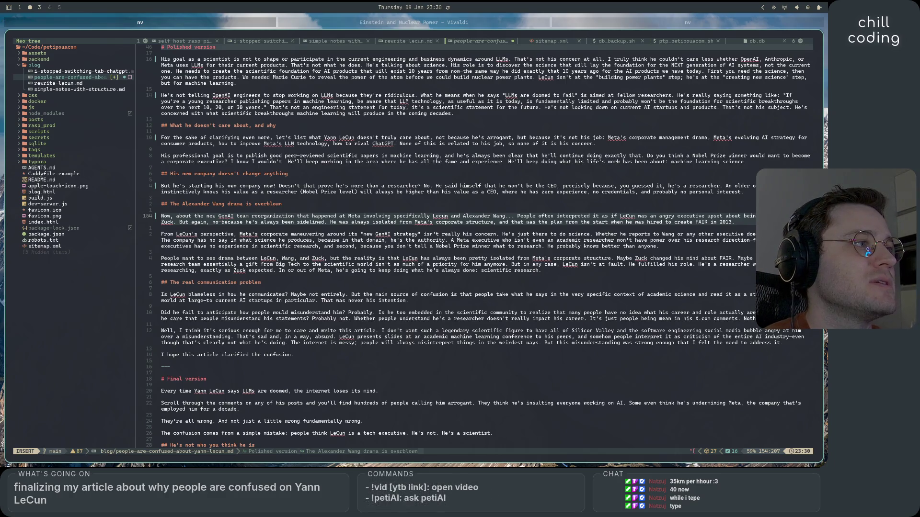
# - Replace the dash after 'no' with a comma to read 'But again, no, because'
pyautogui.click(206, 222)
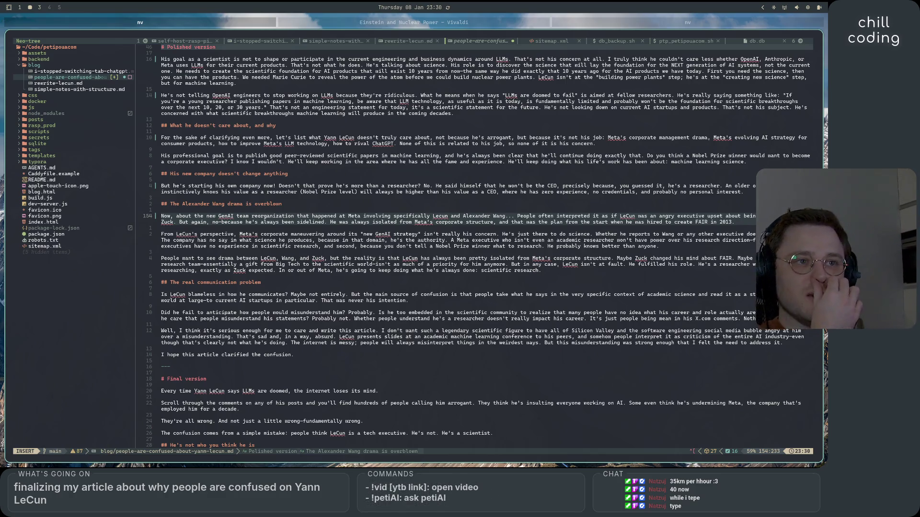
pyautogui.press('BackSpace')
pyautogui.write(',')
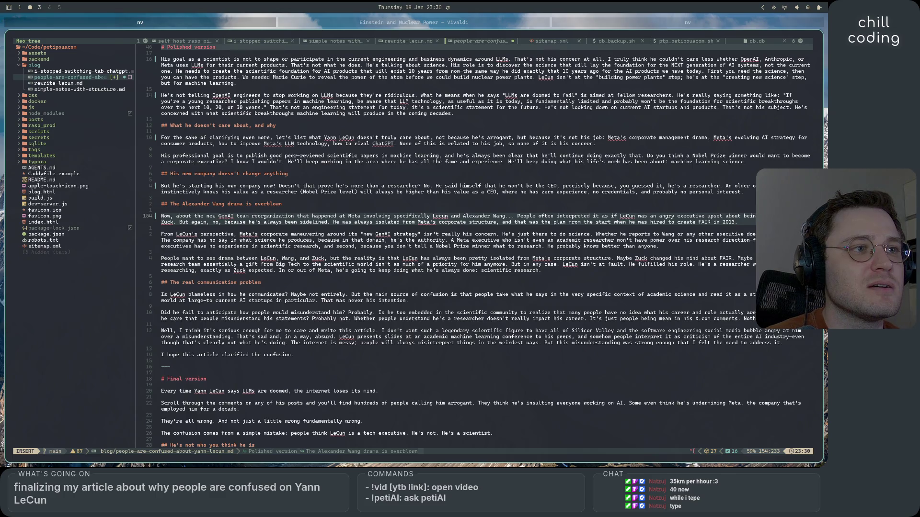
pyautogui.click(335, 222)
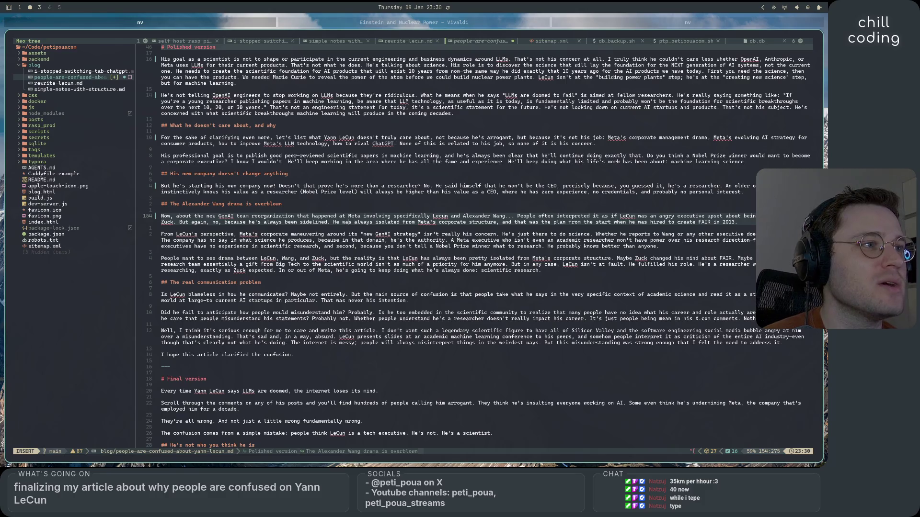
pyautogui.click(468, 222)
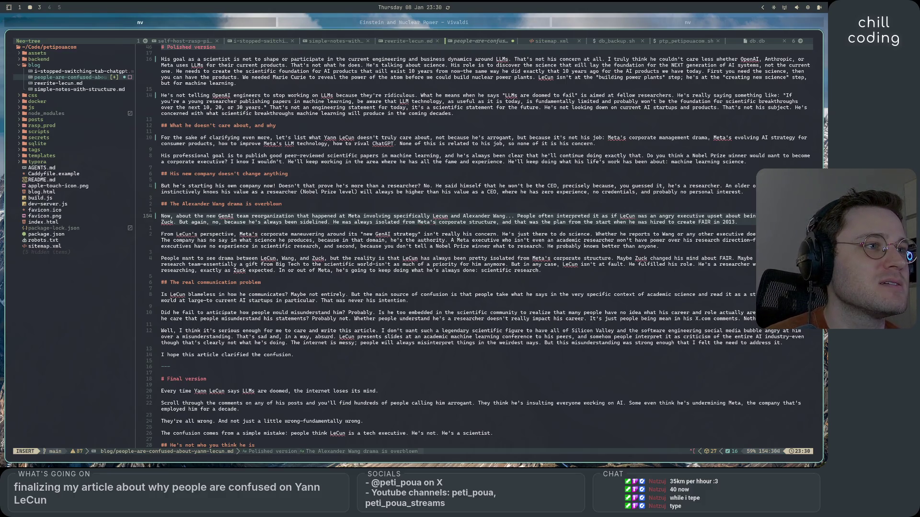
pyautogui.press('Escape')
pyautogui.press('o')
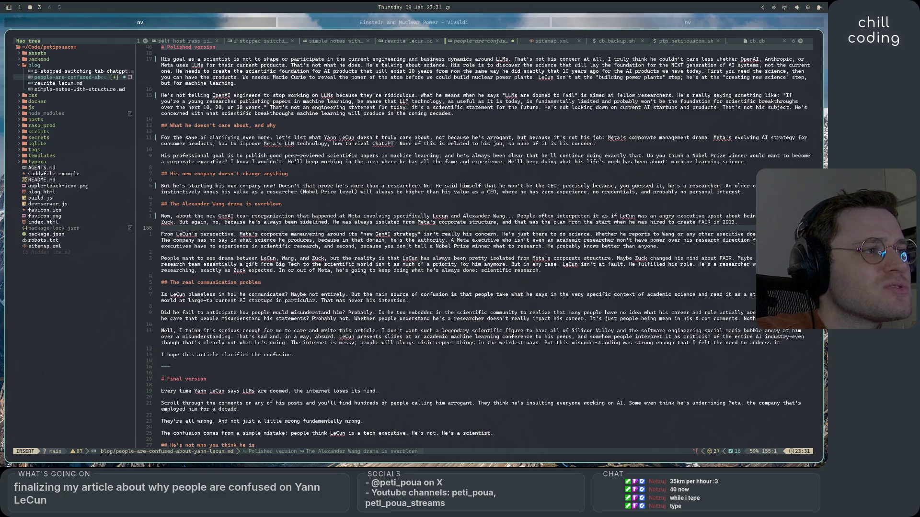
# - Select the opening sentence of the 'People want to see drama' paragraph on line 158
pyautogui.press('Down')
pyautogui.press('End')
pyautogui.click(753, 242)
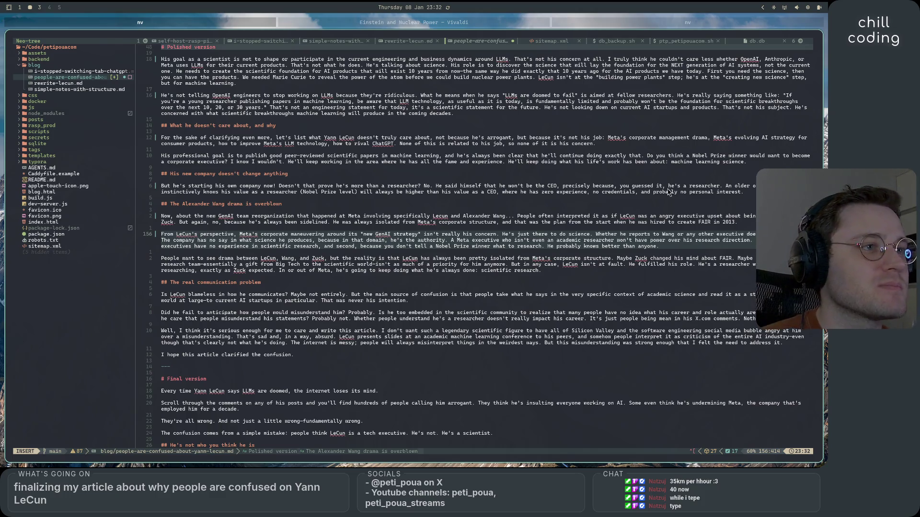
pyautogui.moveTo(618, 259)
pyautogui.mouseDown()
pyautogui.moveTo(402, 271)
pyautogui.moveTo(159, 263)
pyautogui.mouseUp()
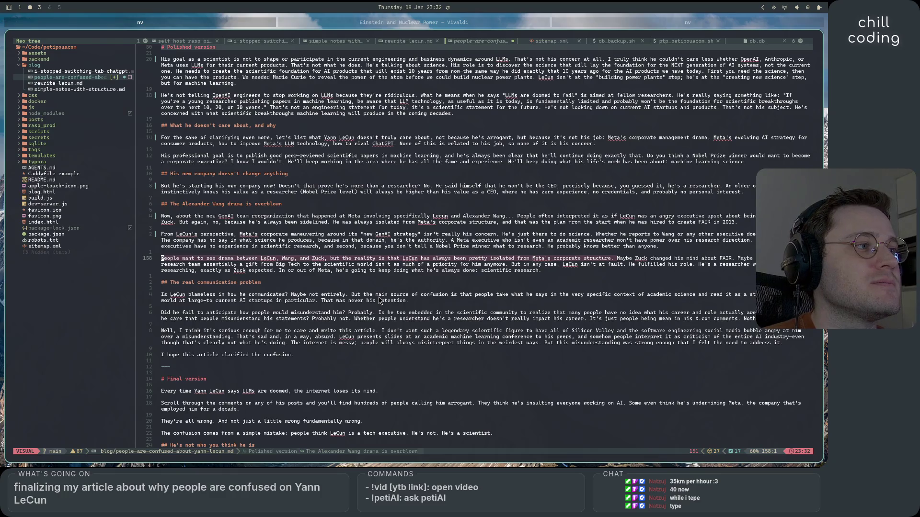
# - Rewrite the opening as 'That being said, it's still a possibility that Marc Zuckerberg'
pyautogui.write('c')
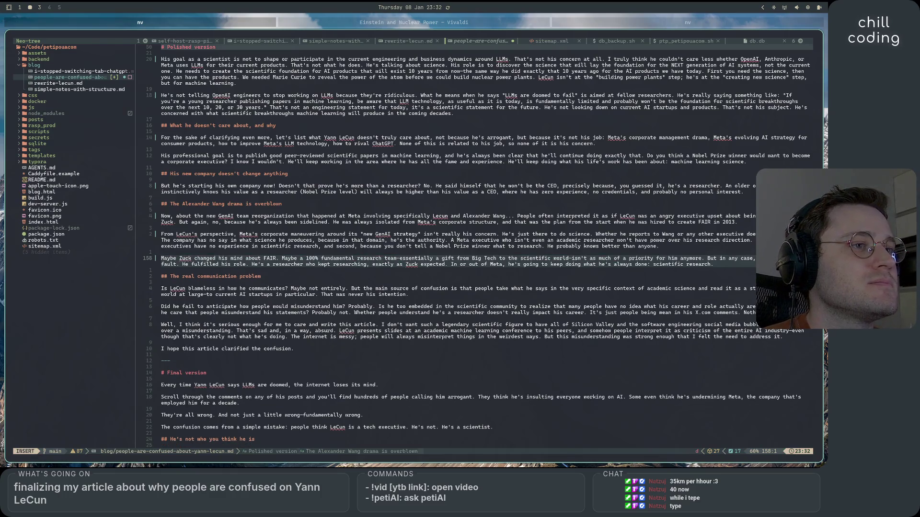
pyautogui.write('That being sa')
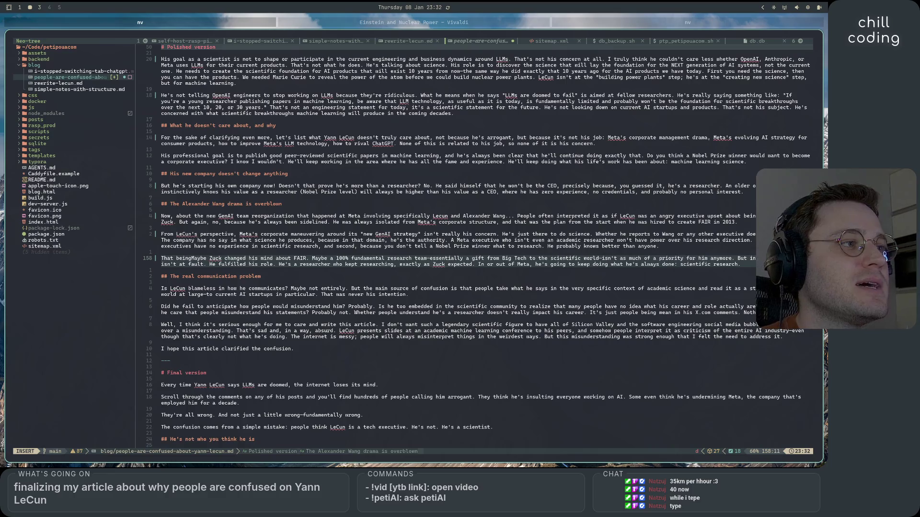
pyautogui.write('id,')
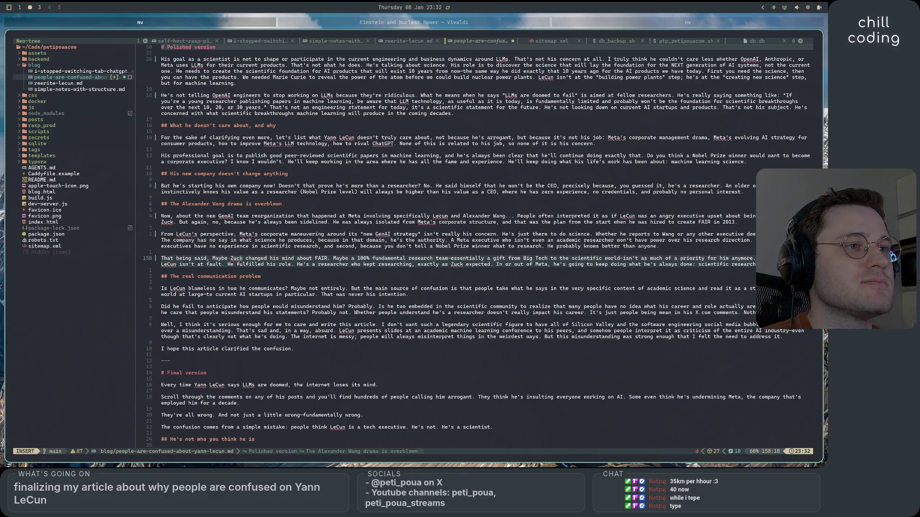
pyautogui.press('Delete')
pyautogui.write('m')
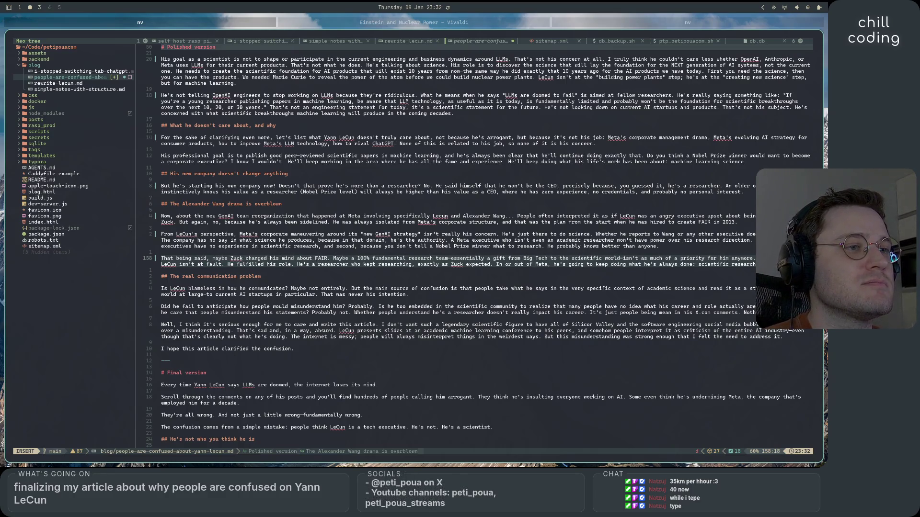
pyautogui.press('Delete')
pyautogui.press('Delete')
pyautogui.press('Delete')
pyautogui.write("it's st")
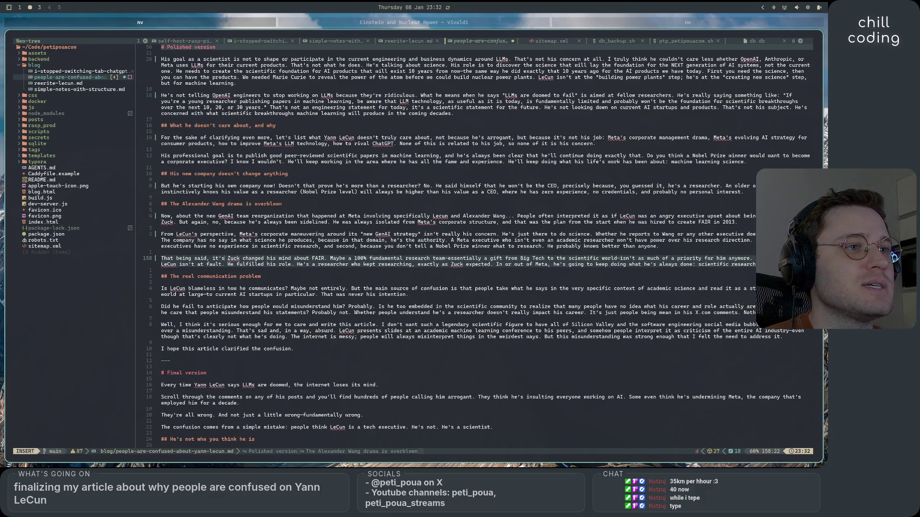
pyautogui.write('ill a possibil')
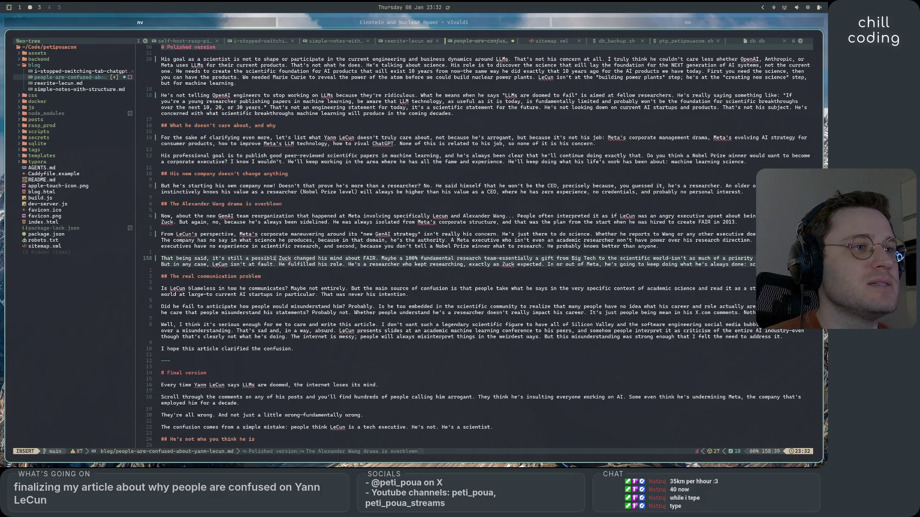
pyautogui.write('ity that')
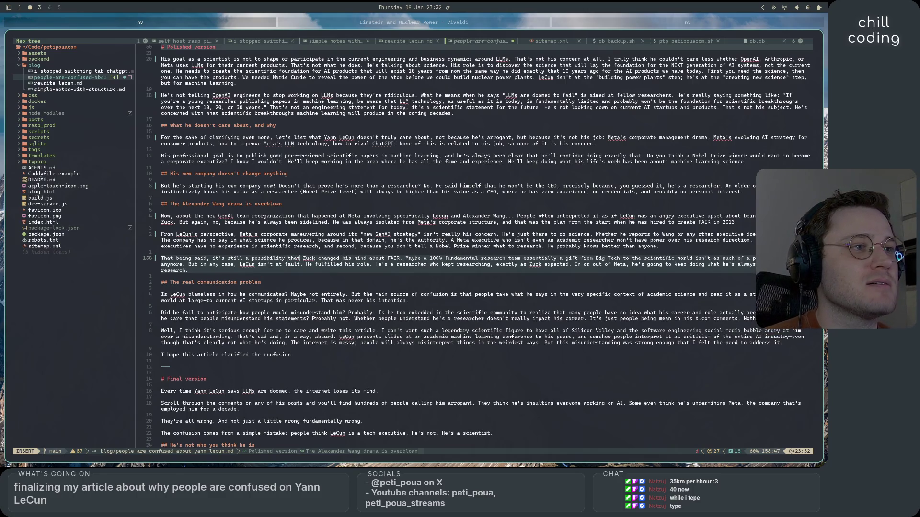
pyautogui.write('er')
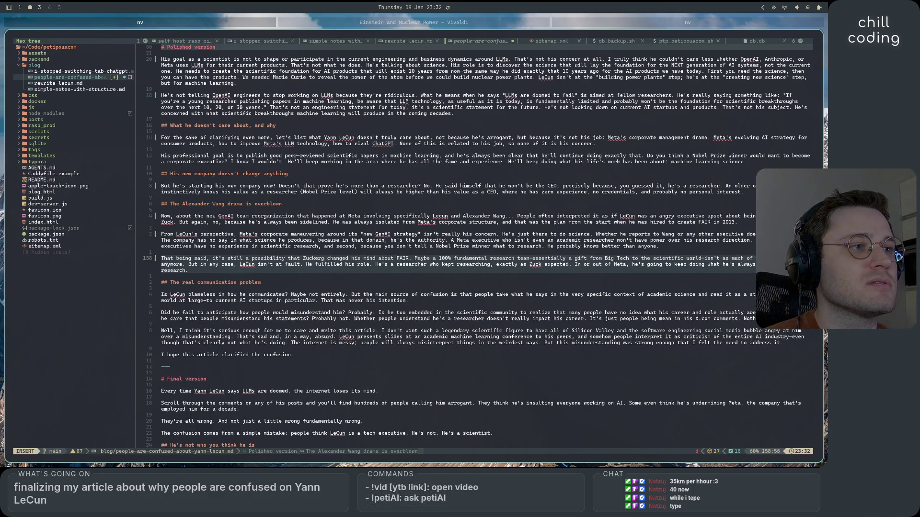
pyautogui.write('berg')
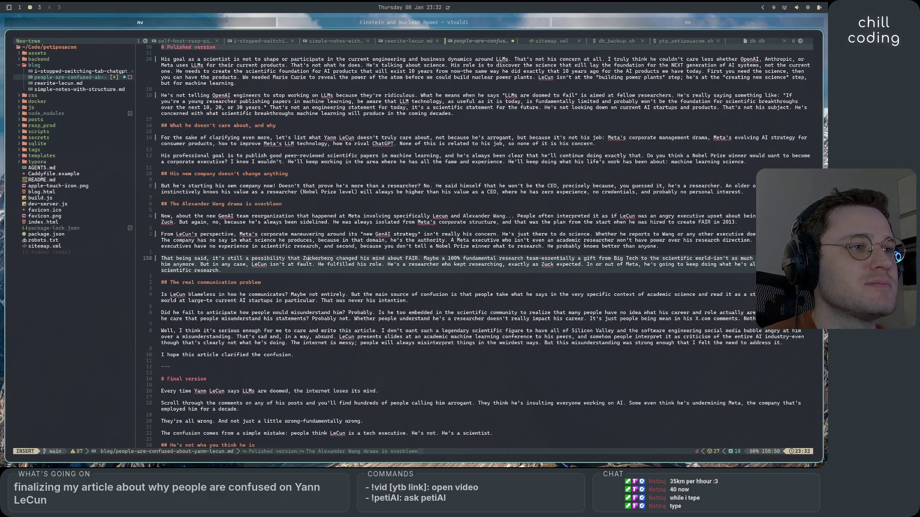
pyautogui.write('Marc')
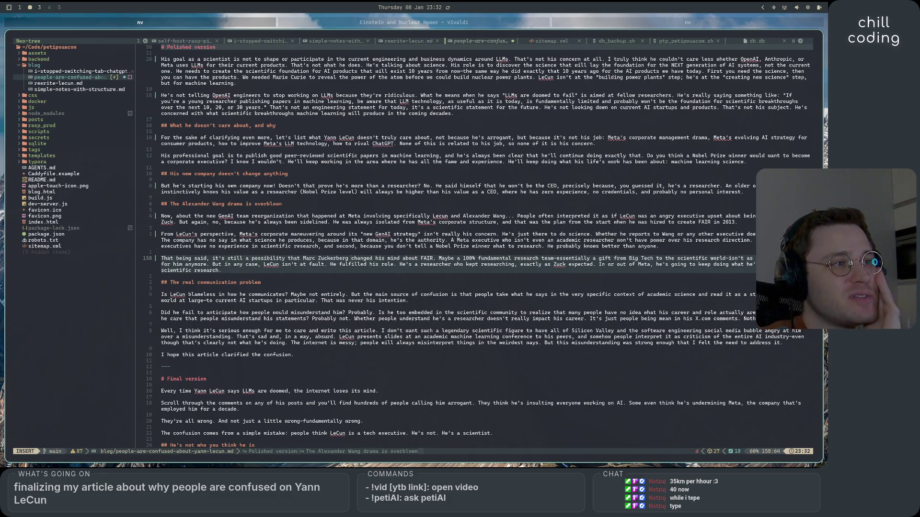
# - Replace the dash between 'team' and 'essentially' with a comma
pyautogui.click(562, 258)
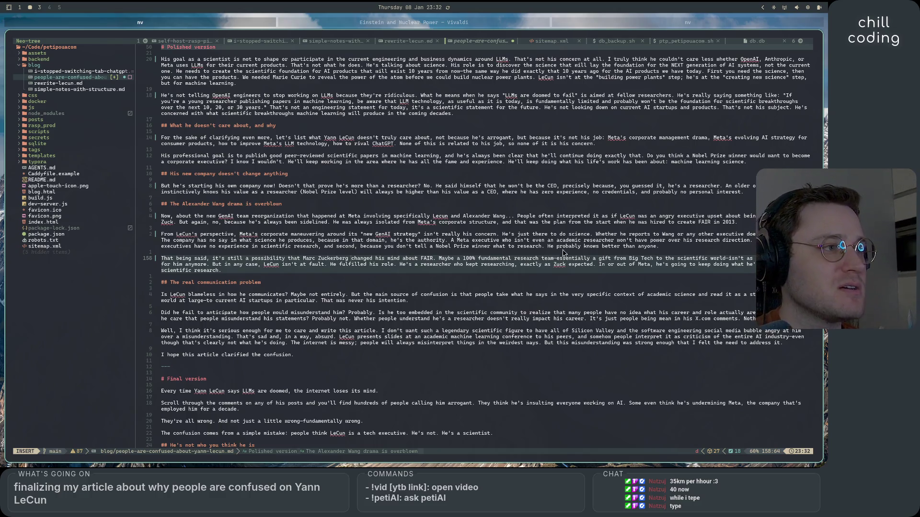
pyautogui.press('BackSpace')
pyautogui.write(',')
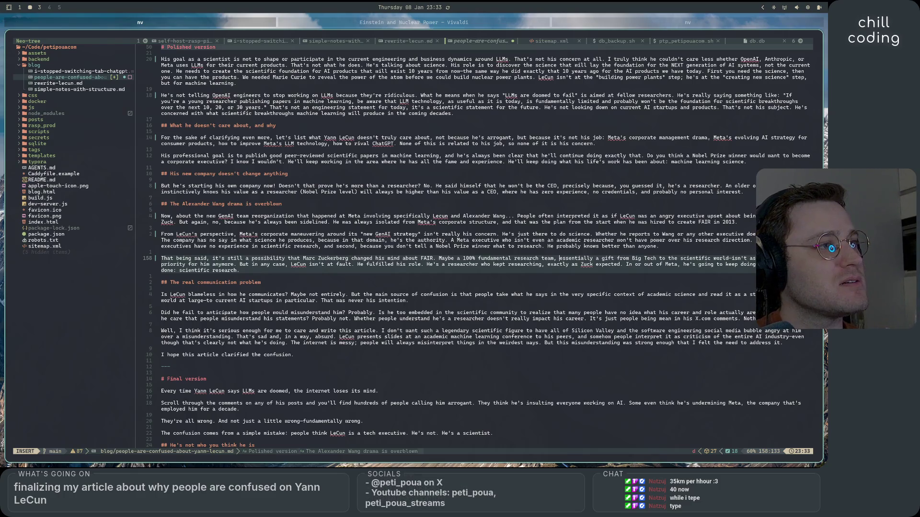
pyautogui.click(651, 258)
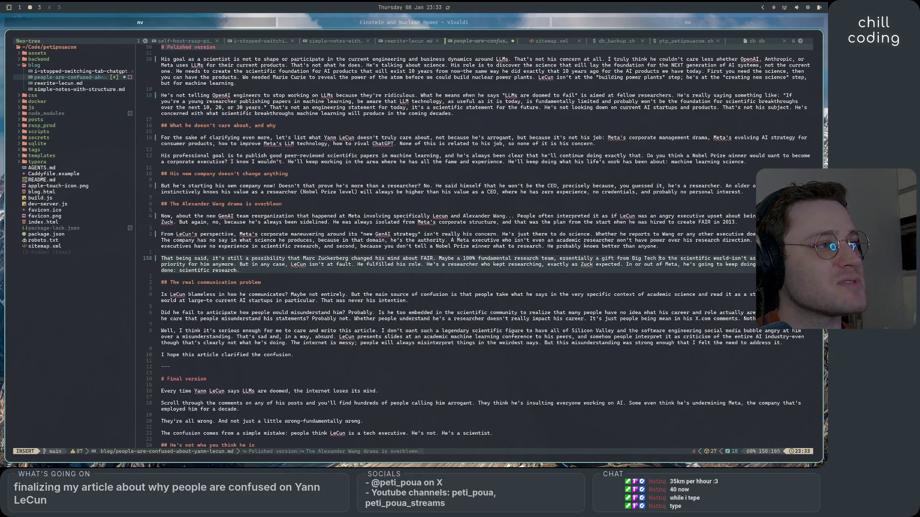
pyautogui.click(731, 258)
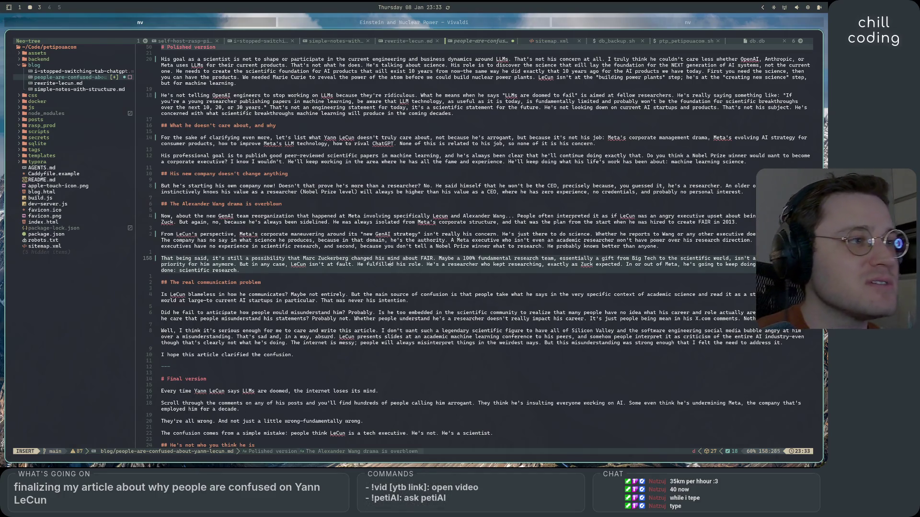
# - Expand 'Zuck expected' to 'Zuckerberg expected' and move to the paragraph's end
pyautogui.click(448, 264)
pyautogui.click(628, 264)
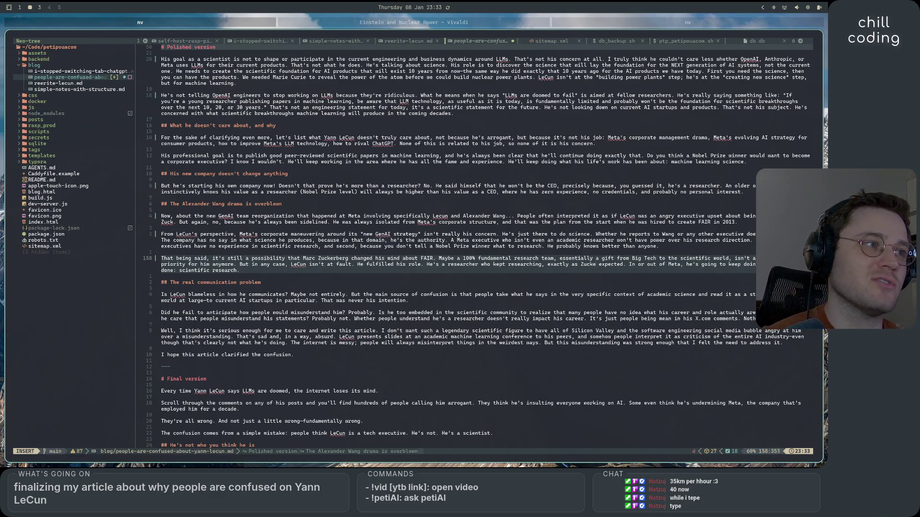
pyautogui.write('erger')
pyautogui.press('BackSpace')
pyautogui.press('BackSpace')
pyautogui.press('BackSpace')
pyautogui.write('berg')
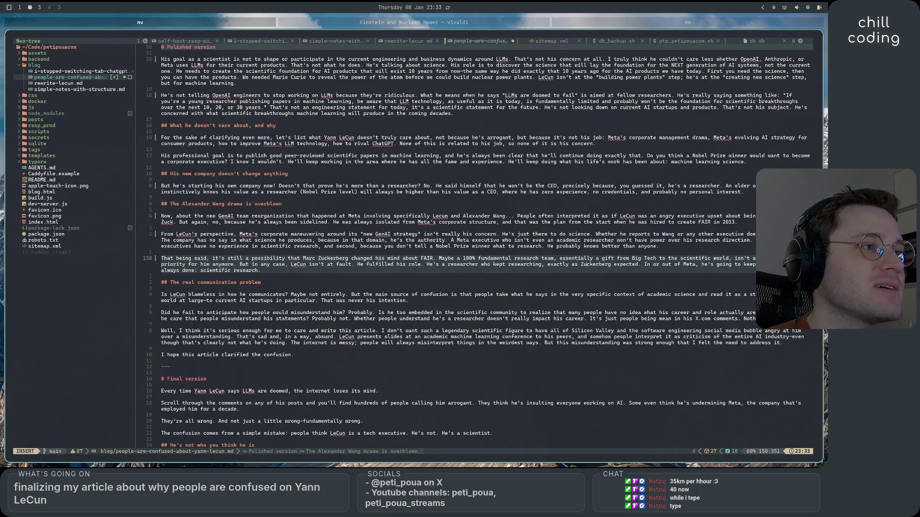
pyautogui.click(672, 264)
pyautogui.click(711, 264)
pyautogui.click(735, 264)
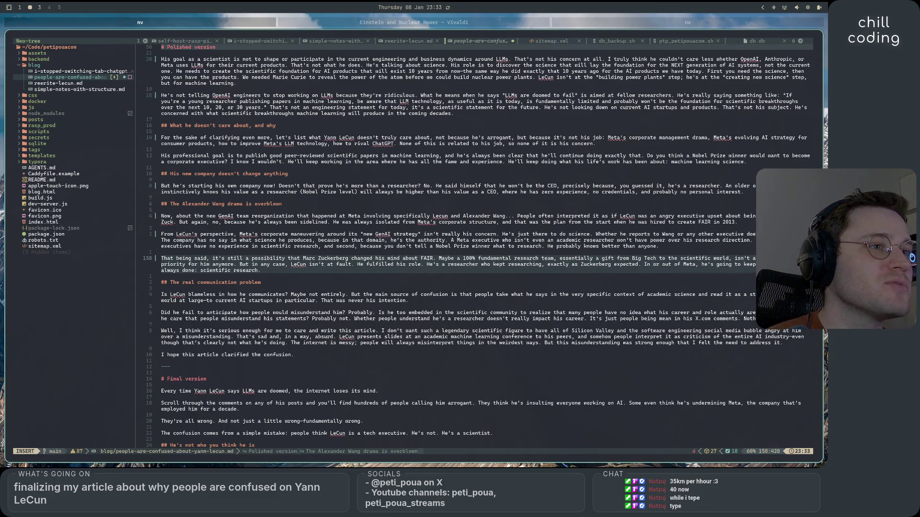
pyautogui.click(235, 270)
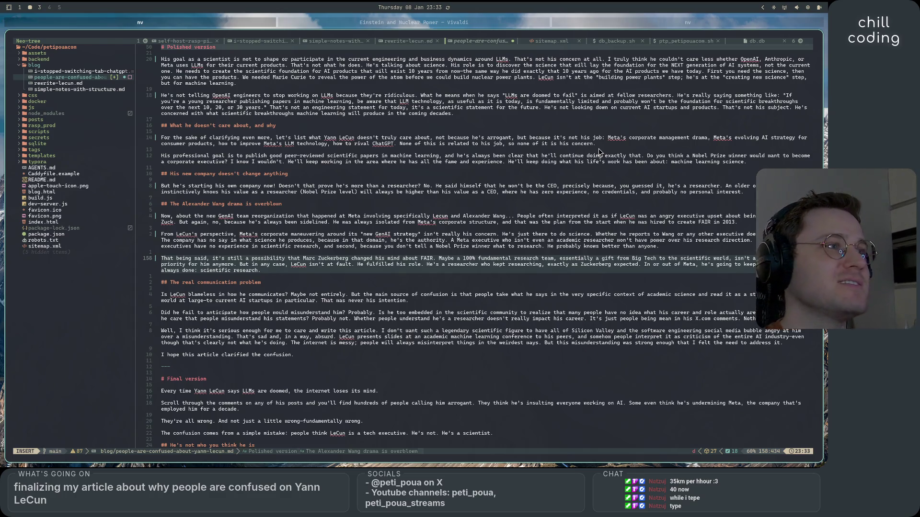
pyautogui.click(268, 272)
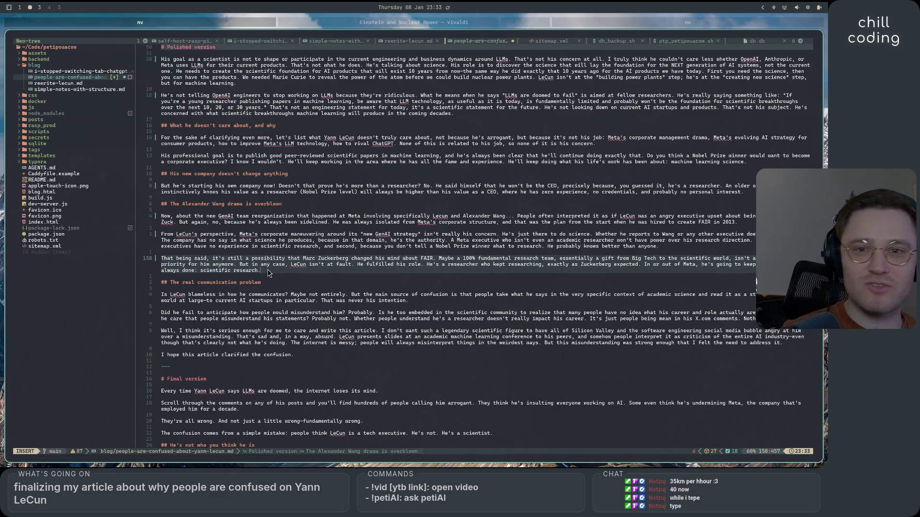
# - Delete 'what he's always done:' from the closing sentence and begin typing 'probably'
pyautogui.press('BackSpace')
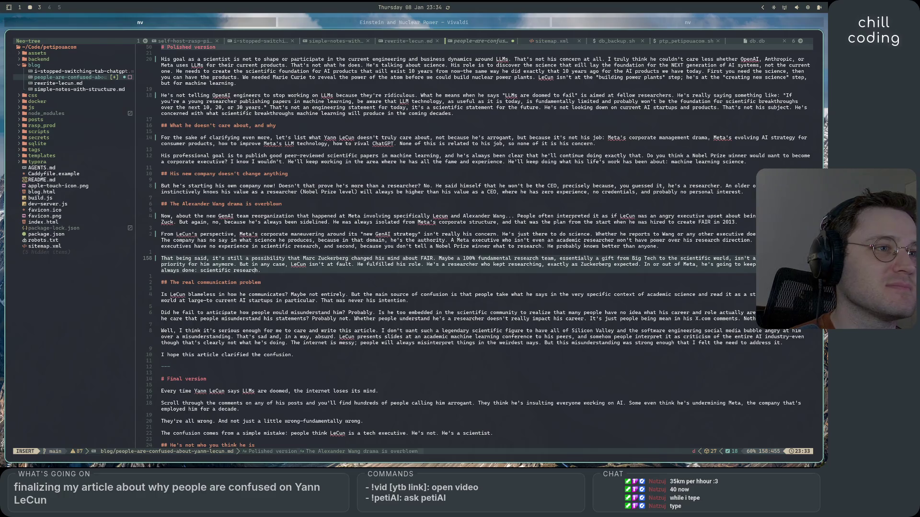
pyautogui.press('BackSpace')
pyautogui.press('BackSpace')
pyautogui.press('BackSpace')
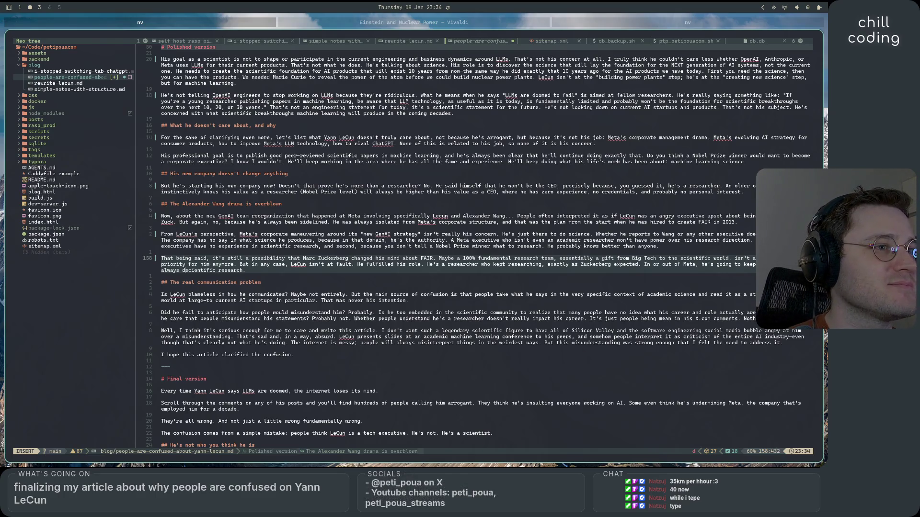
pyautogui.press('BackSpace')
pyautogui.press('BackSpace')
pyautogui.press('BackSpace')
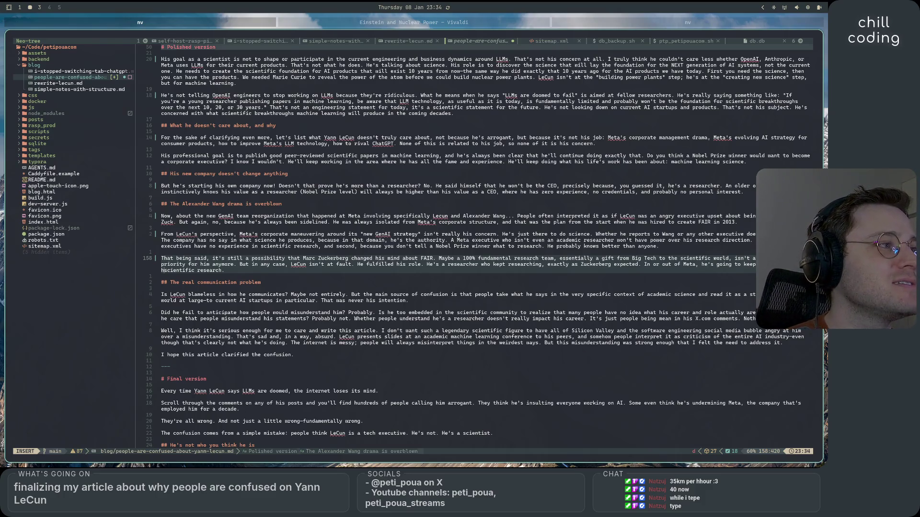
pyautogui.press('BackSpace')
pyautogui.press('BackSpace')
pyautogui.press('BackSpace')
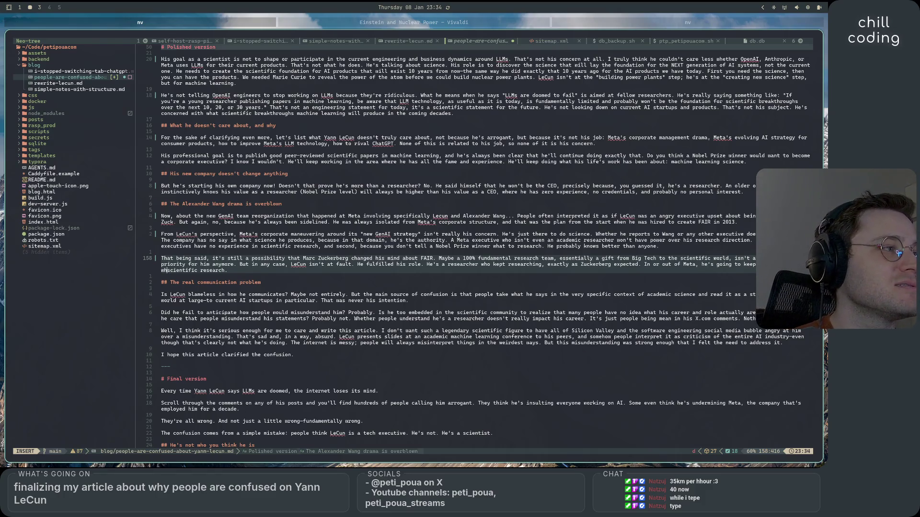
pyautogui.press('BackSpace')
pyautogui.press('BackSpace')
pyautogui.press('BackSpace')
pyautogui.write('probably')
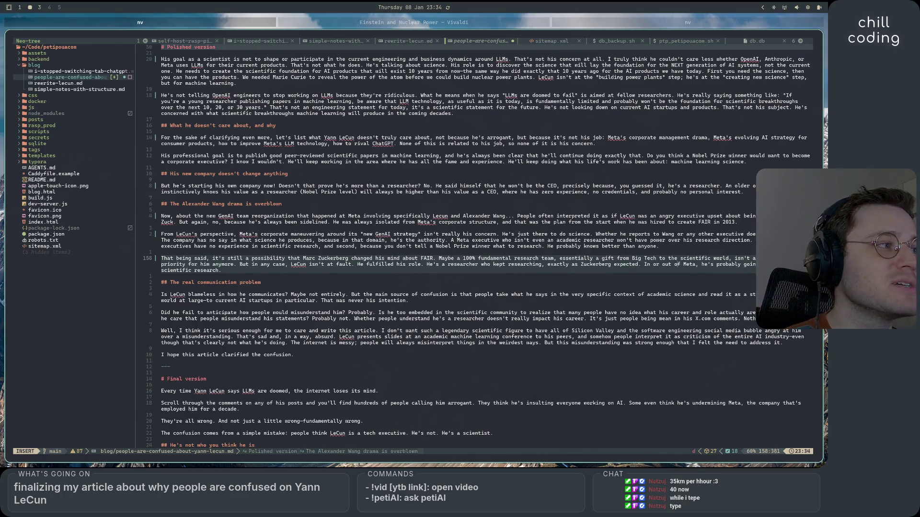
pyautogui.press('BackSpace')
pyautogui.press('BackSpace')
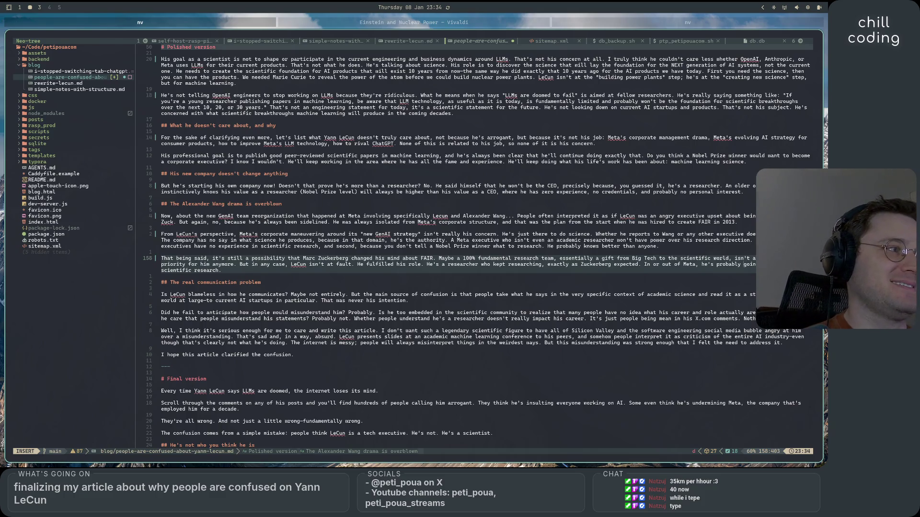
# - Add a blank line below and finish the wording as 'probably going to keep doing scientific research'
pyautogui.click(689, 264)
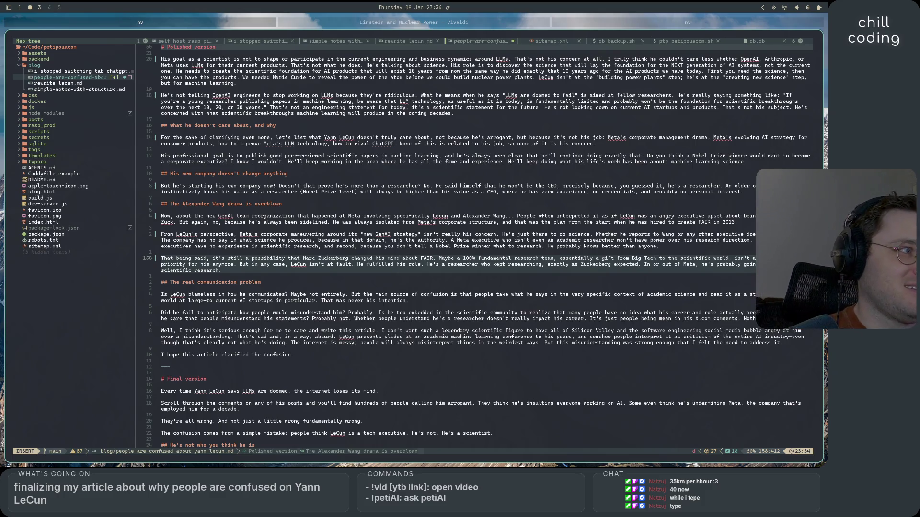
pyautogui.hotkey('ctrl', 'Left')
pyautogui.hotkey('ctrl', 'Left')
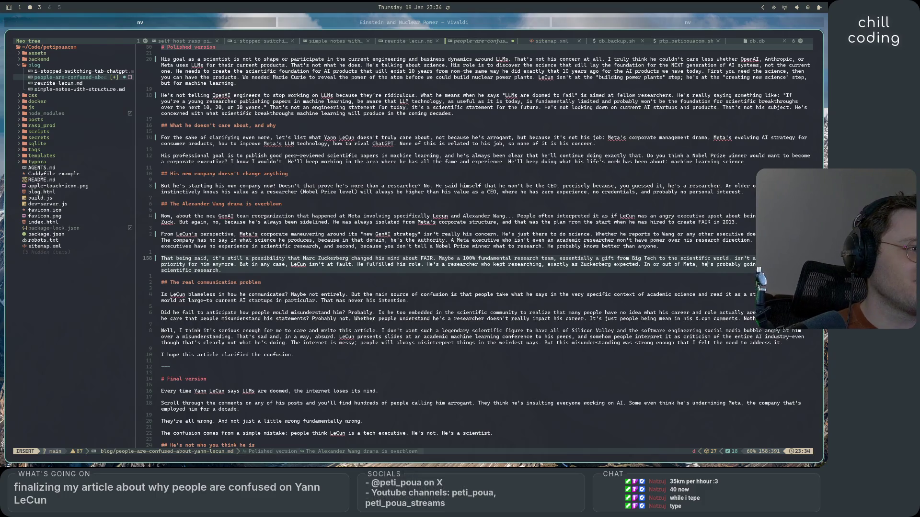
pyautogui.press('Return')
pyautogui.click(218, 270)
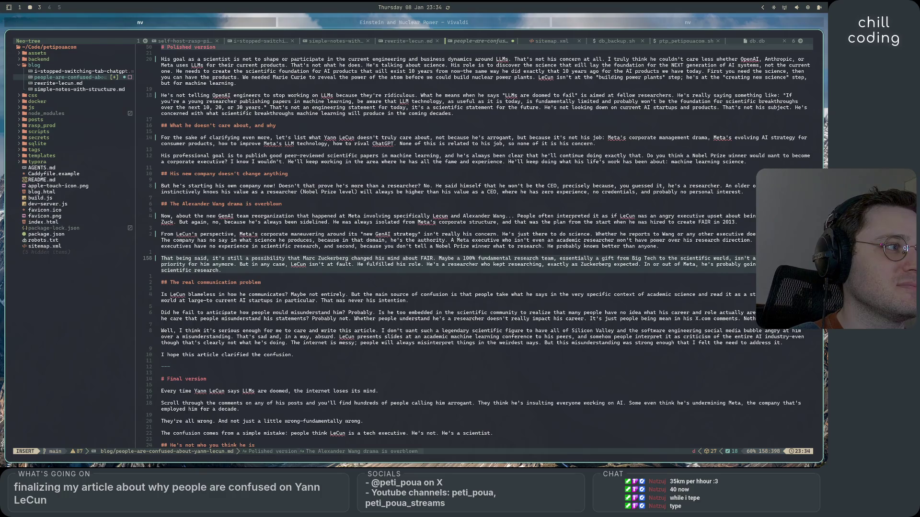
pyautogui.press('End')
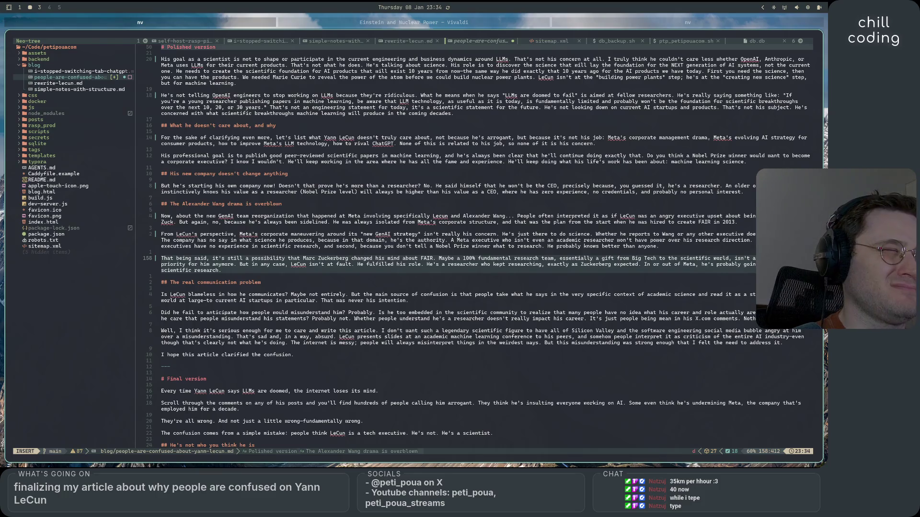
pyautogui.click(741, 264)
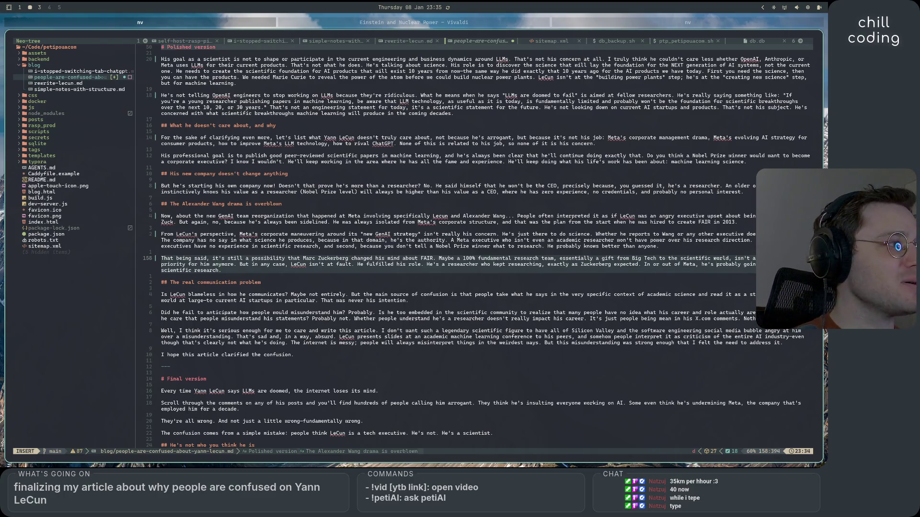
pyautogui.write('ing to')
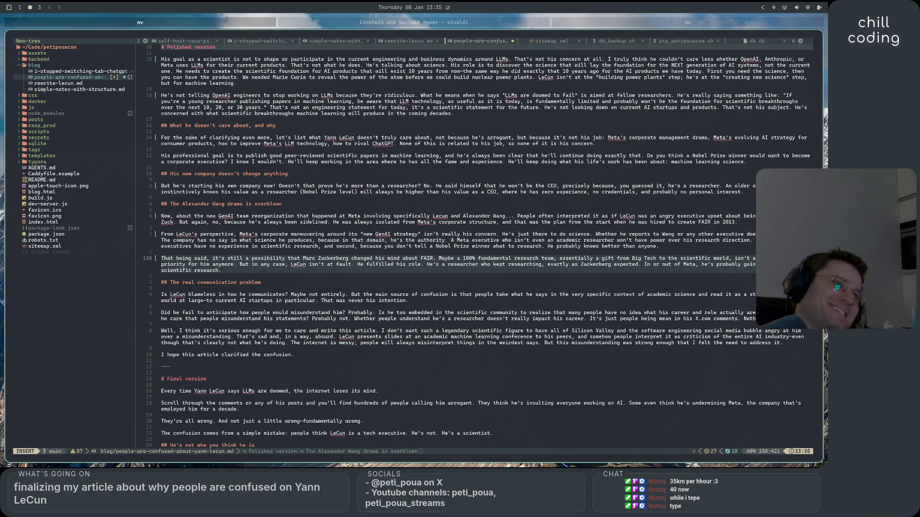
pyautogui.write('doing')
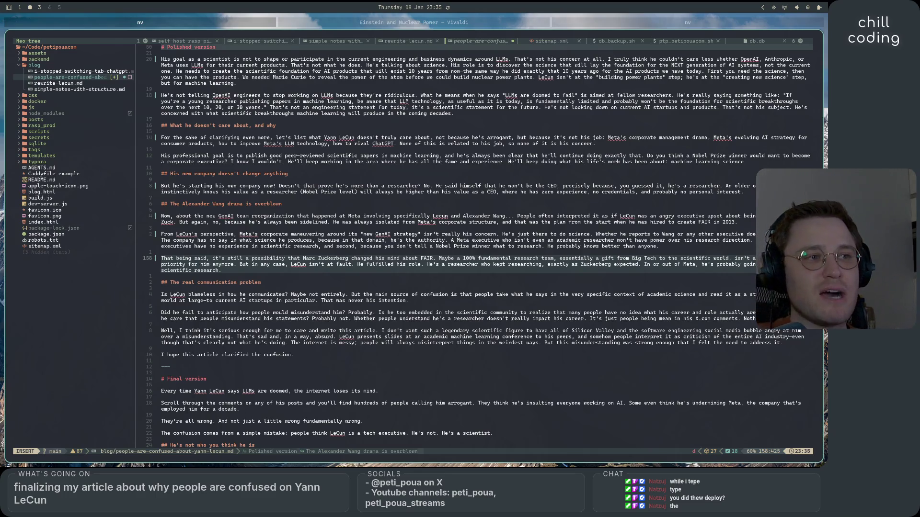
pyautogui.click(389, 246)
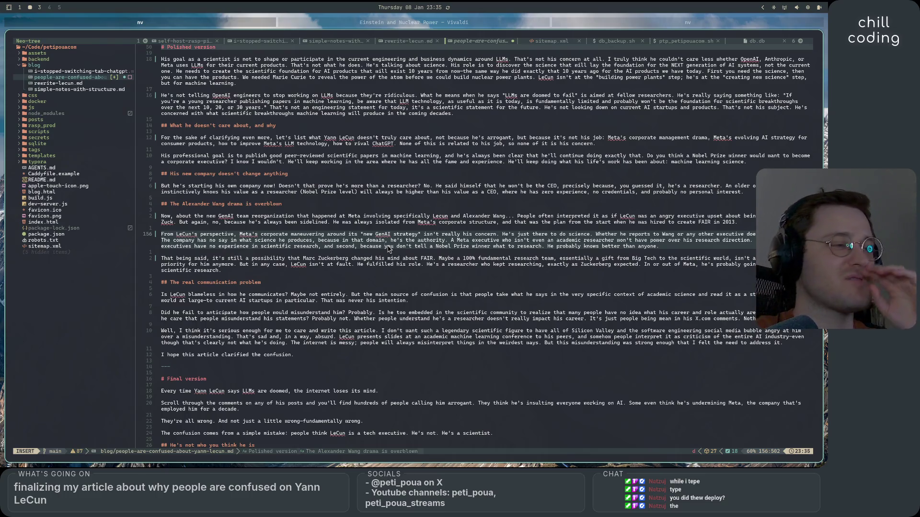
# - Insert 'on his' before the FAIR paragraph's closing words so it ends 'on his scientific research.'
pyautogui.click(389, 272)
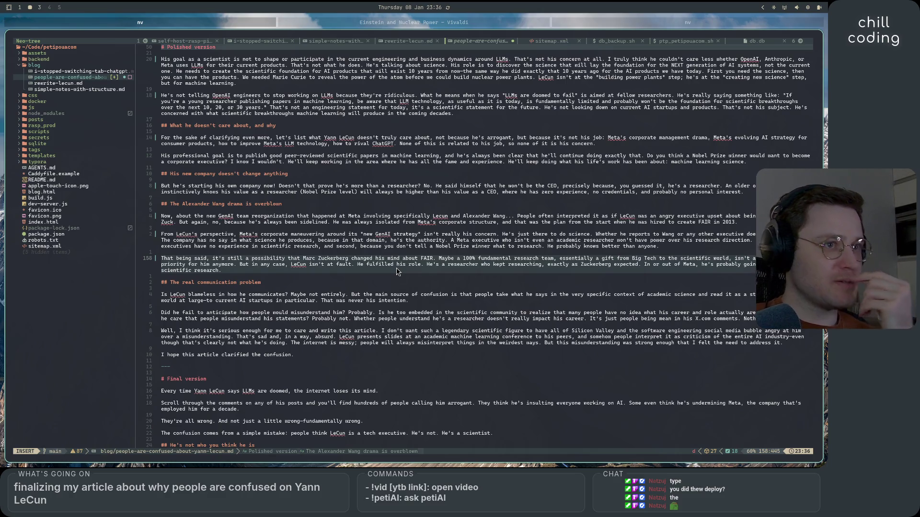
pyautogui.press('Left')
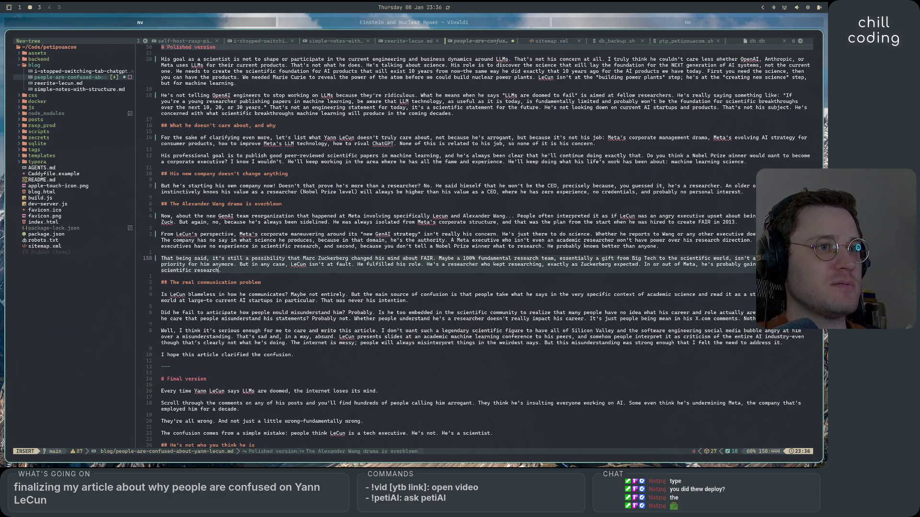
pyautogui.write('on his')
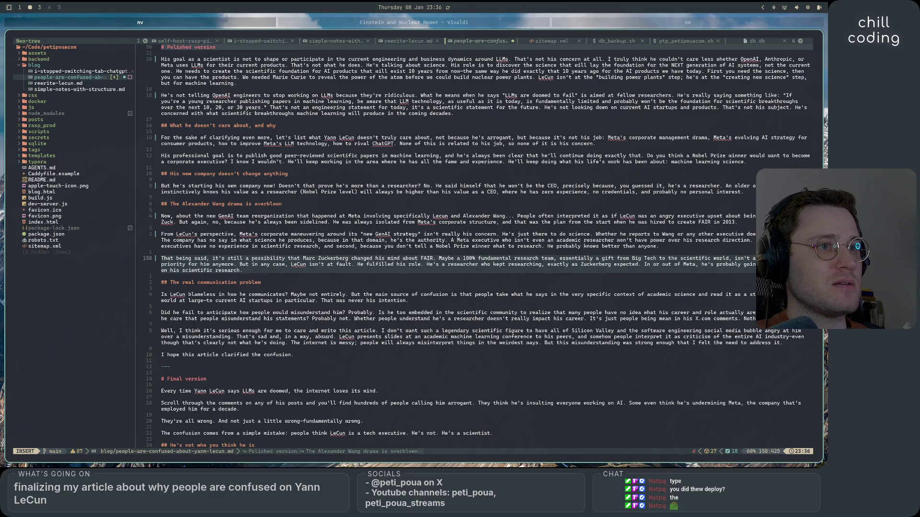
pyautogui.click(161, 276)
pyautogui.click(163, 306)
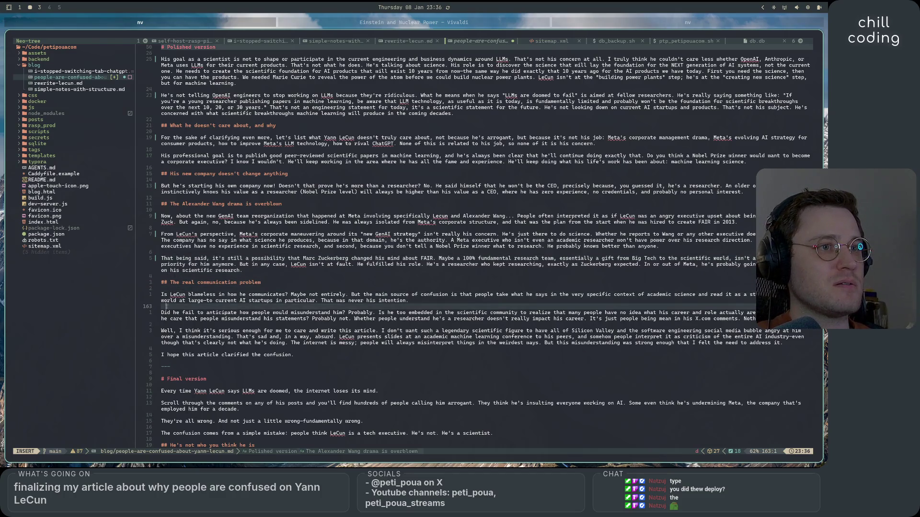
# - In the Is LeCun blameless paragraph, replace the em dash after 'world at large' with 'and'
pyautogui.scroll(-2, 326, 215)
pyautogui.click(226, 264)
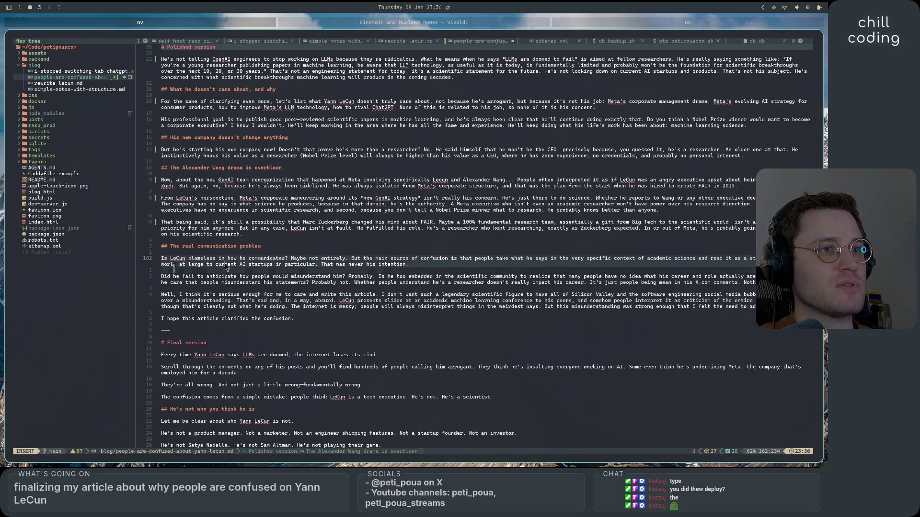
pyautogui.click(286, 253)
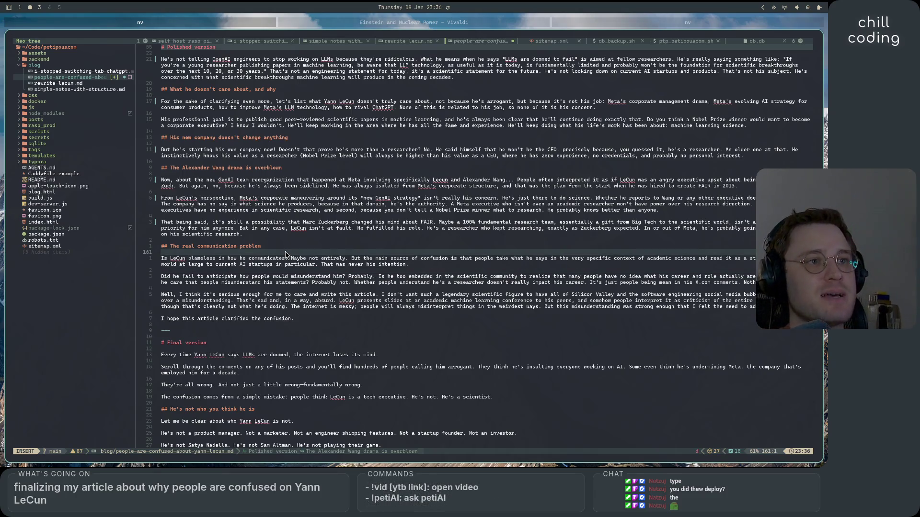
pyautogui.press('Up')
pyautogui.press('Up')
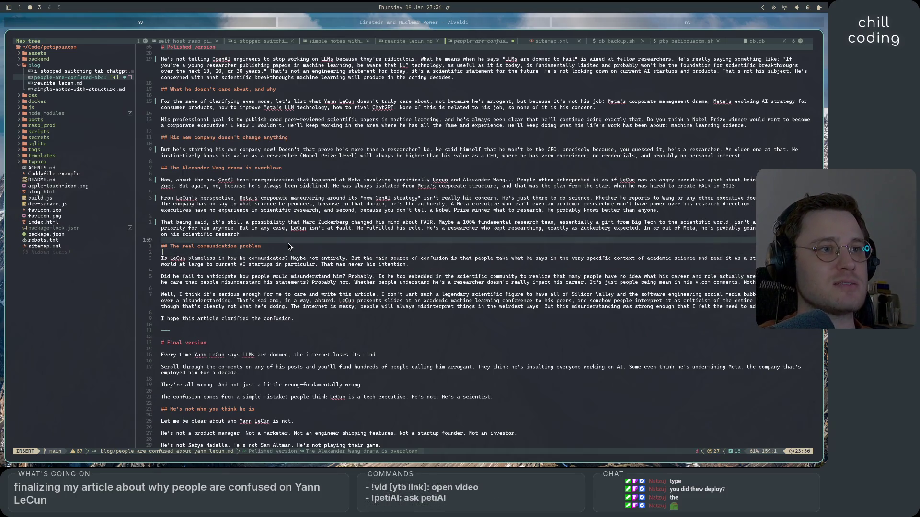
pyautogui.click(308, 253)
pyautogui.click(418, 267)
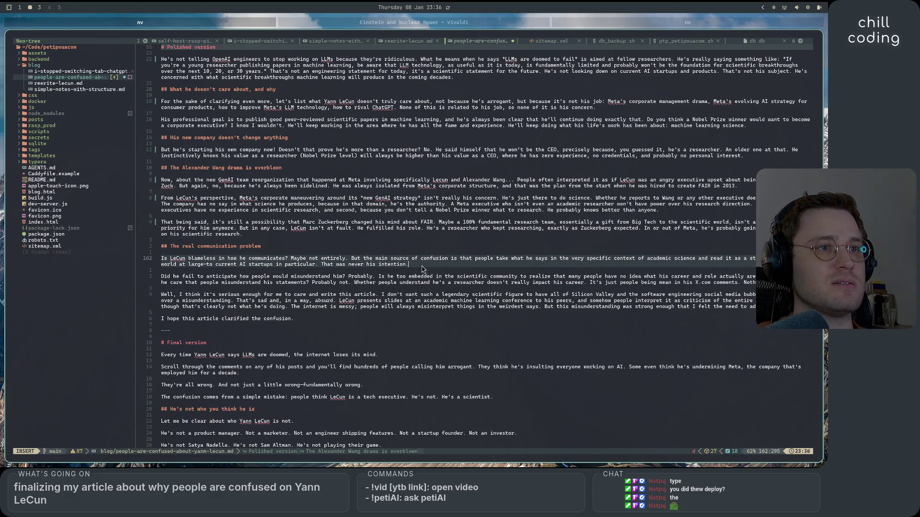
pyautogui.click(336, 252)
pyautogui.click(404, 261)
pyautogui.click(413, 249)
pyautogui.click(417, 254)
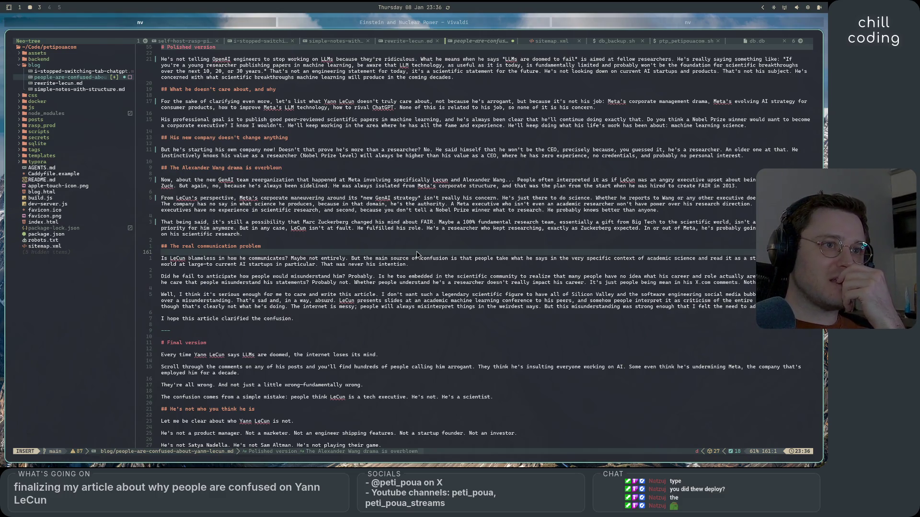
pyautogui.click(207, 264)
pyautogui.press('Delete')
pyautogui.write('and')
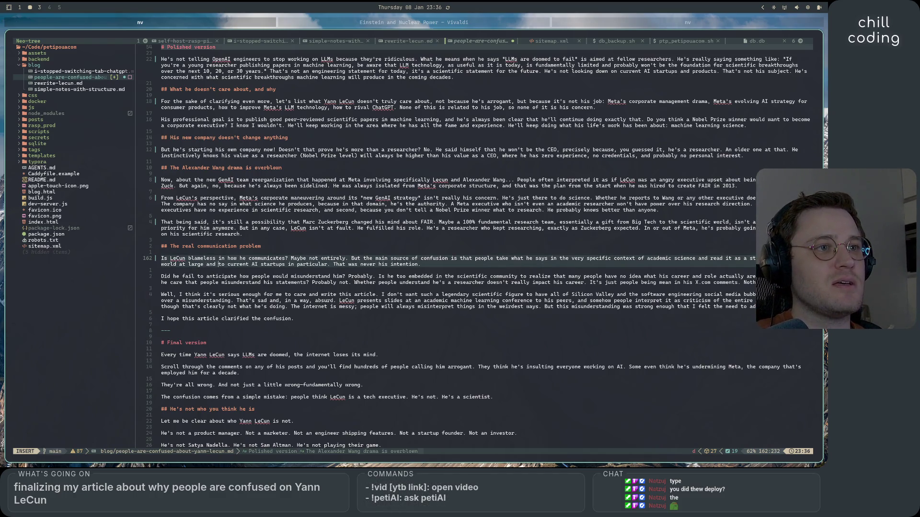
pyautogui.press('Right')
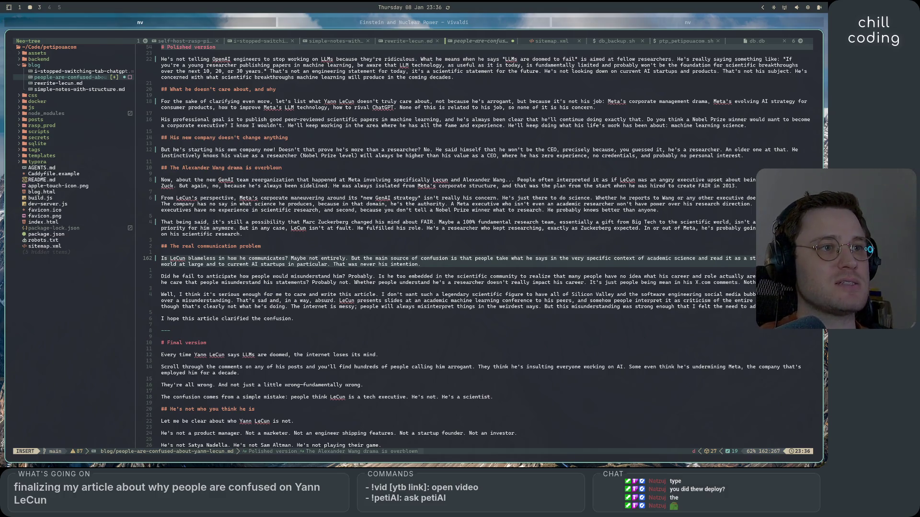
# - Change 'at large' to 'in general' in that paragraph
pyautogui.press('End')
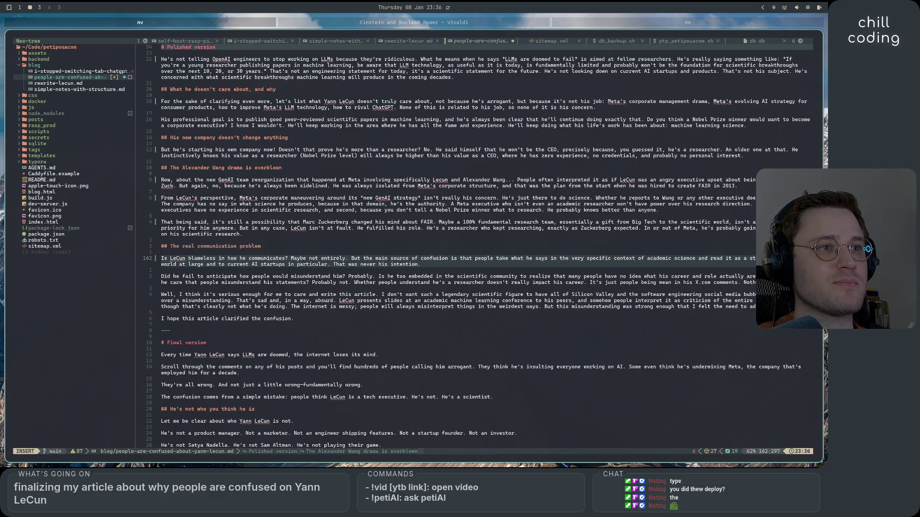
pyautogui.click(227, 264)
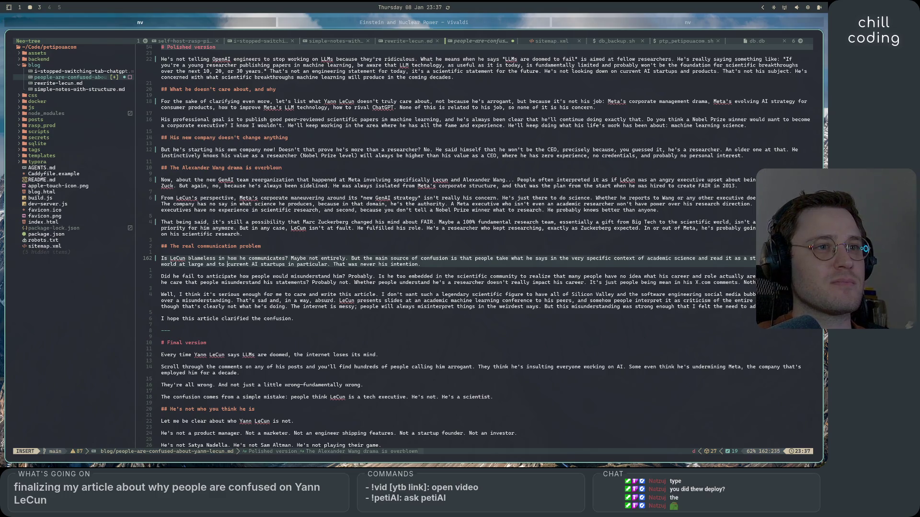
pyautogui.press('BackSpace')
pyautogui.press('BackSpace')
pyautogui.press('BackSpace')
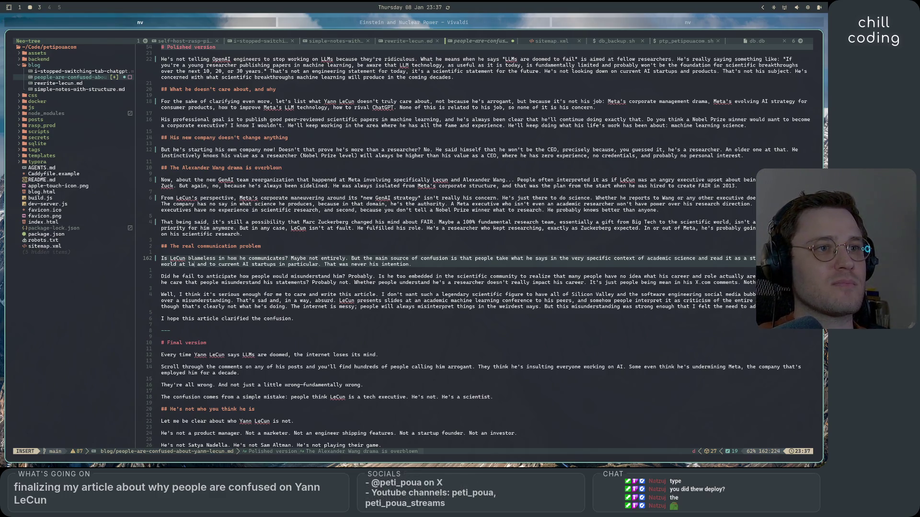
pyautogui.write('in general')
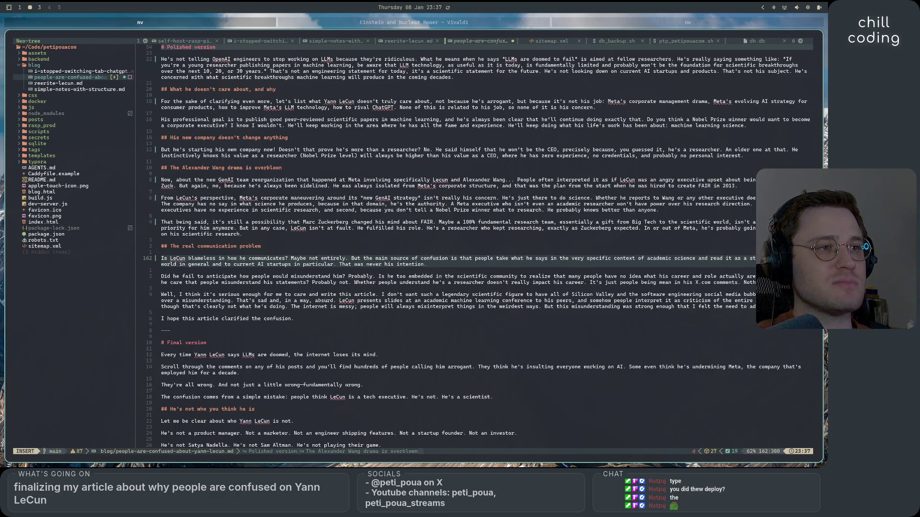
# - Rewrite the closing sentence as 'It really seems to me that it was never his intention.'
pyautogui.press('BackSpace')
pyautogui.write('I think')
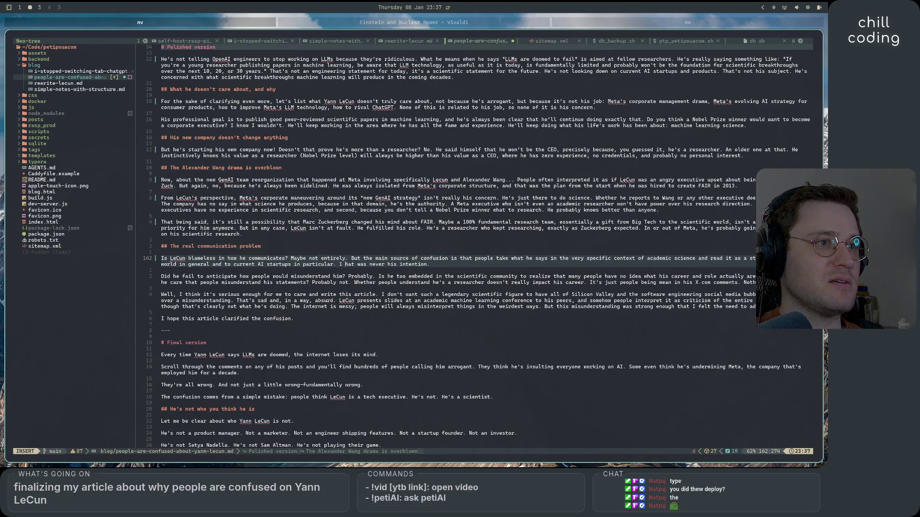
pyautogui.write(' that it')
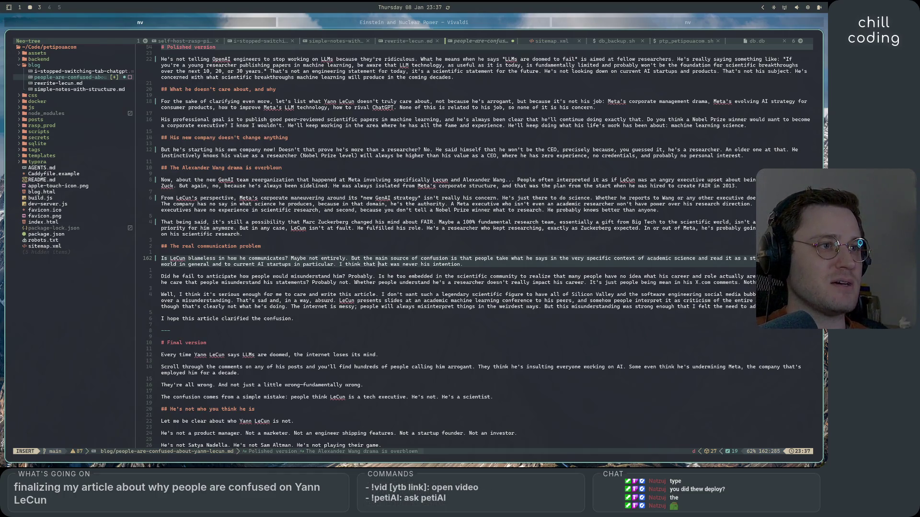
pyautogui.press('Delete')
pyautogui.press('Delete')
pyautogui.press('Delete')
pyautogui.press('Delete')
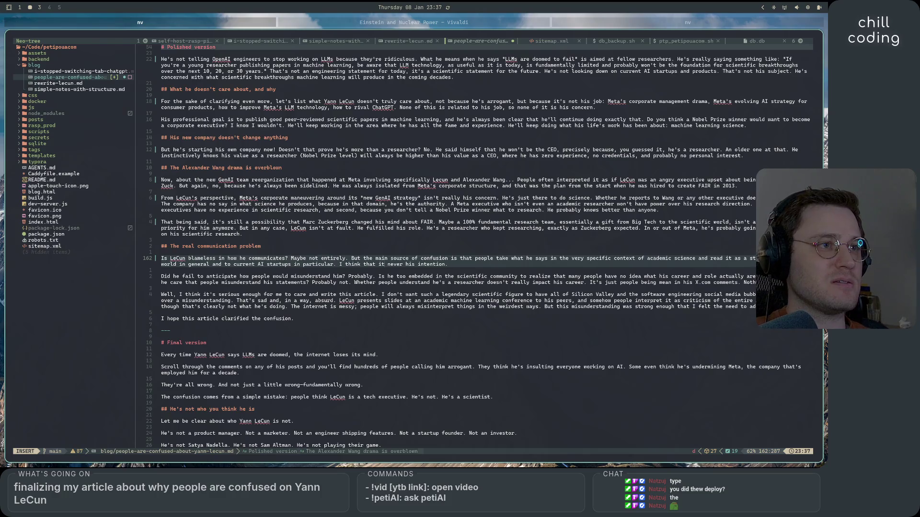
pyautogui.write('was')
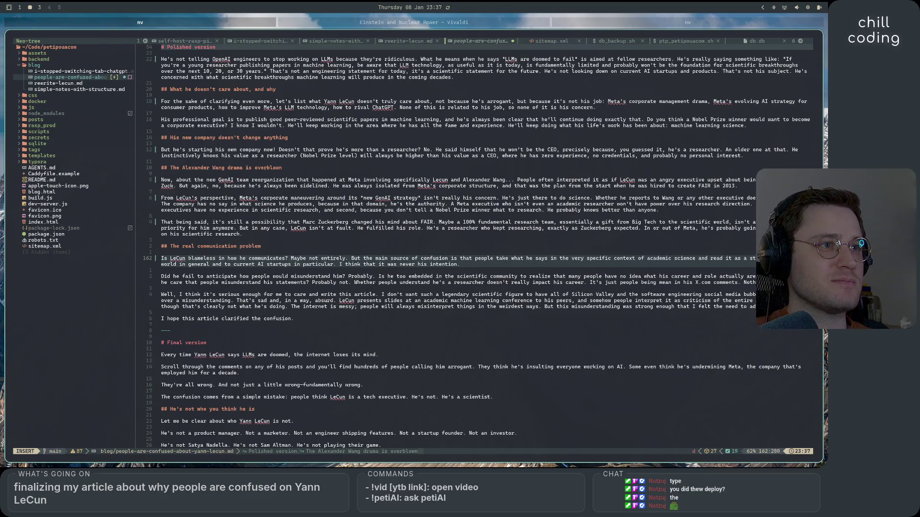
pyautogui.press('End')
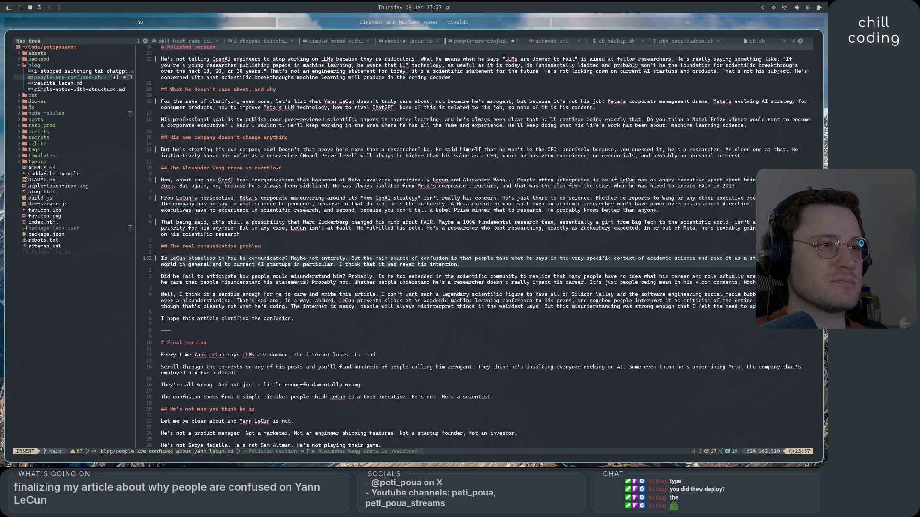
pyautogui.click(408, 264)
pyautogui.hotkey('ctrl', 'w')
pyautogui.hotkey('ctrl', 'w')
pyautogui.hotkey('ctrl', 'w')
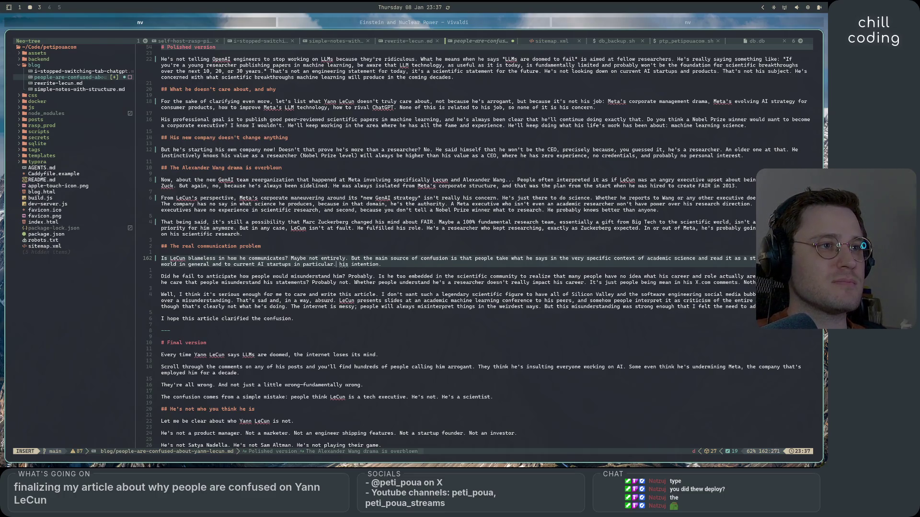
pyautogui.write('It seems to m')
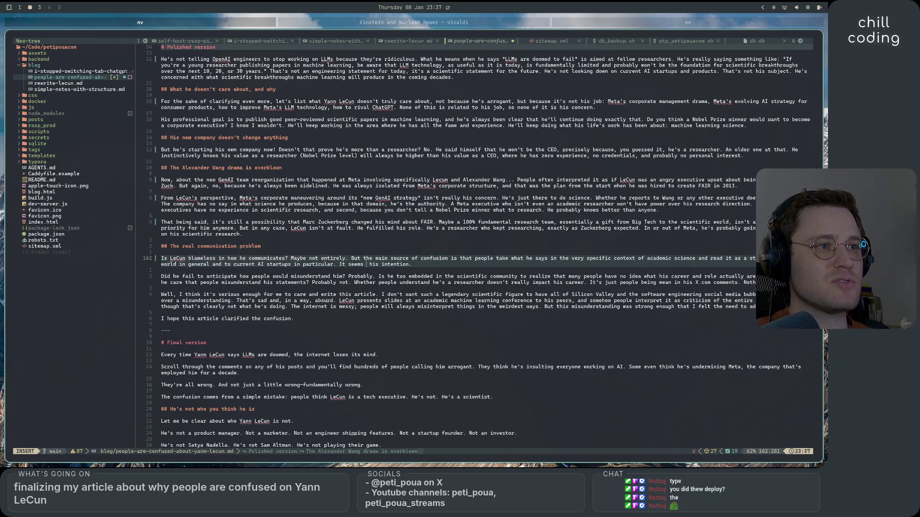
pyautogui.write('e that i')
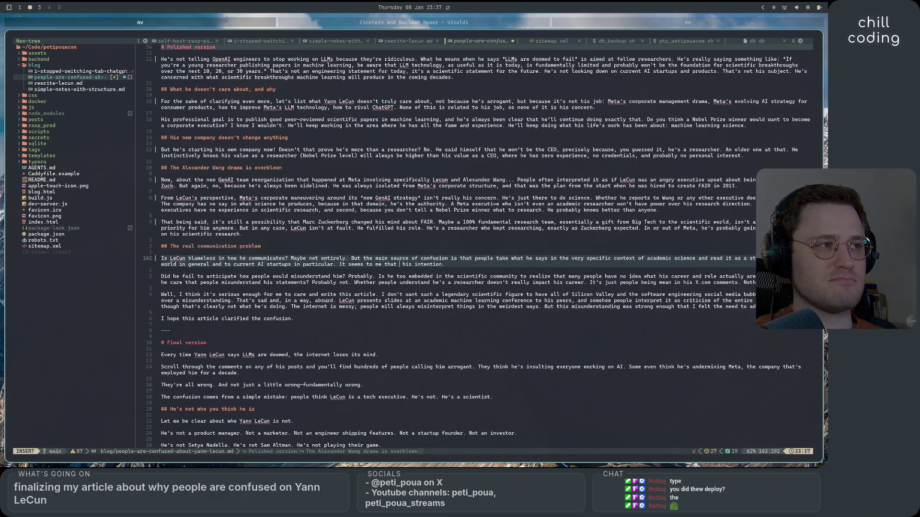
pyautogui.write('t was never')
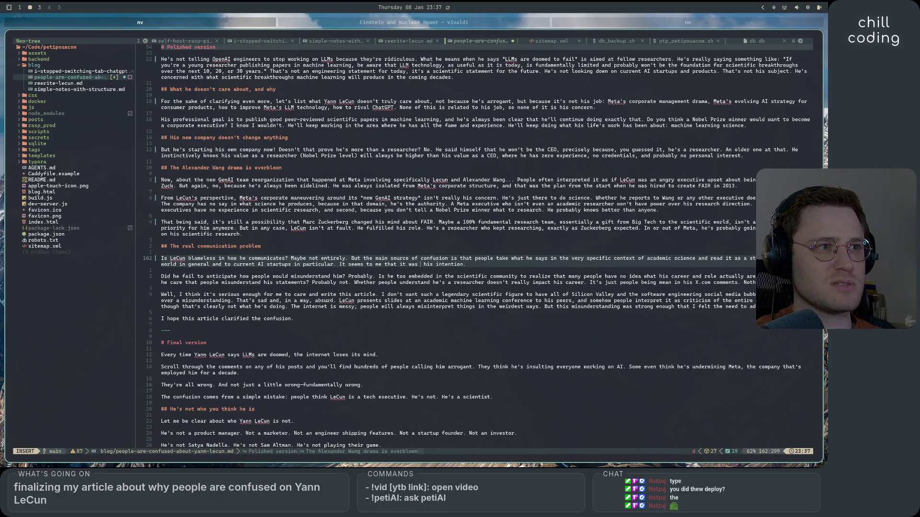
pyautogui.write(' his intenti')
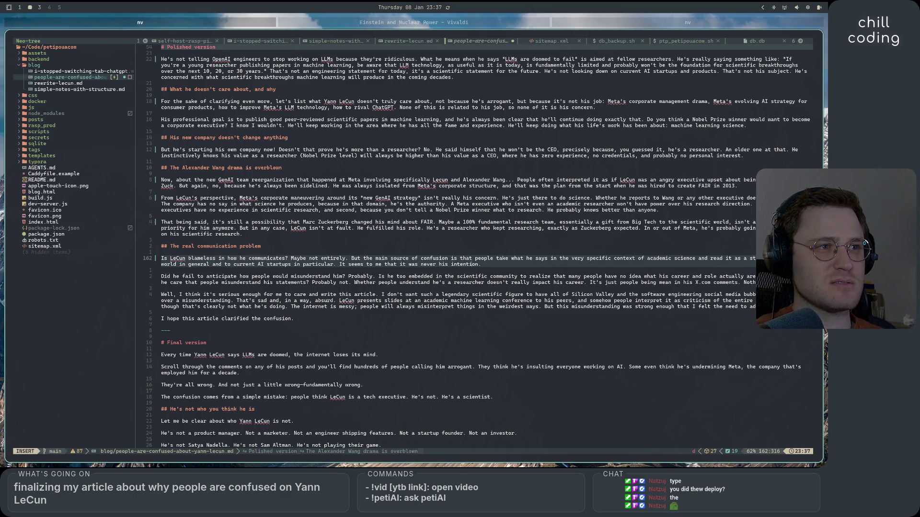
pyautogui.click(351, 264)
pyautogui.write('really')
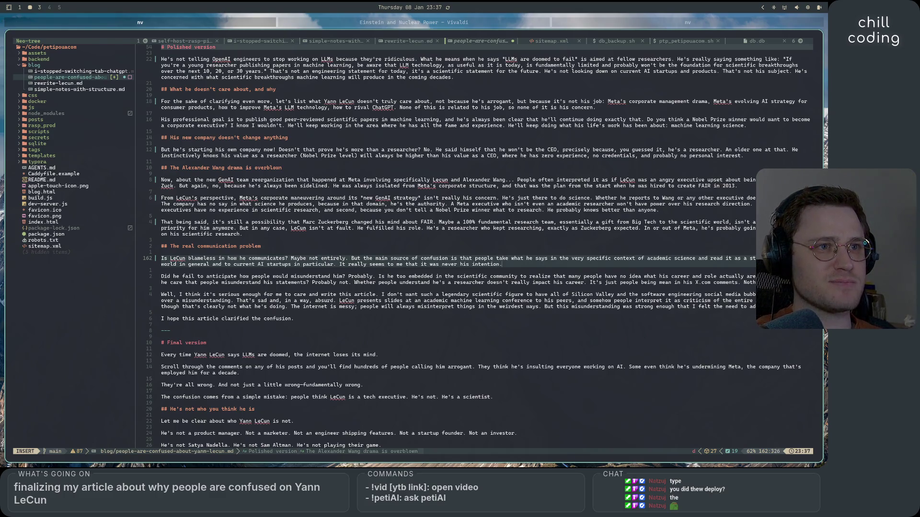
pyautogui.press('Down')
pyautogui.press('Down')
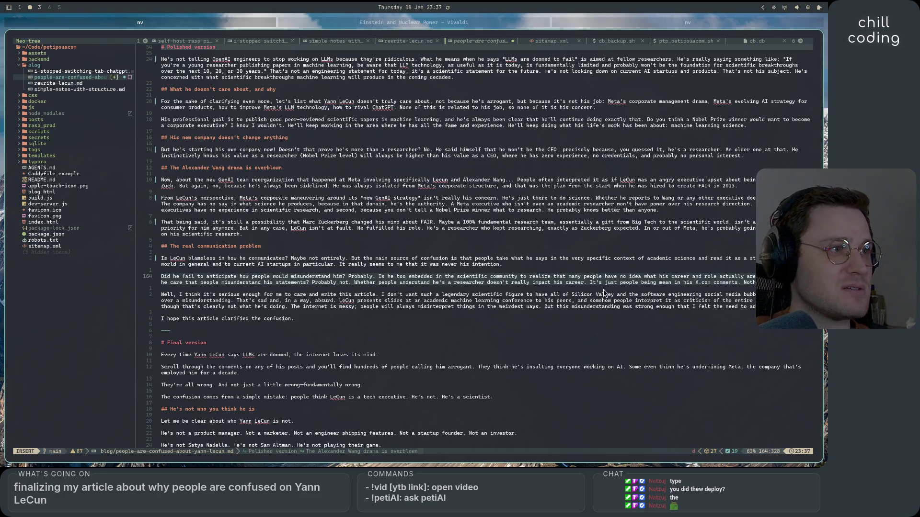
# - Add '? Does' after the 'actually are' question and reword the next sentence to 'For him, it's probably just…'
pyautogui.click(753, 277)
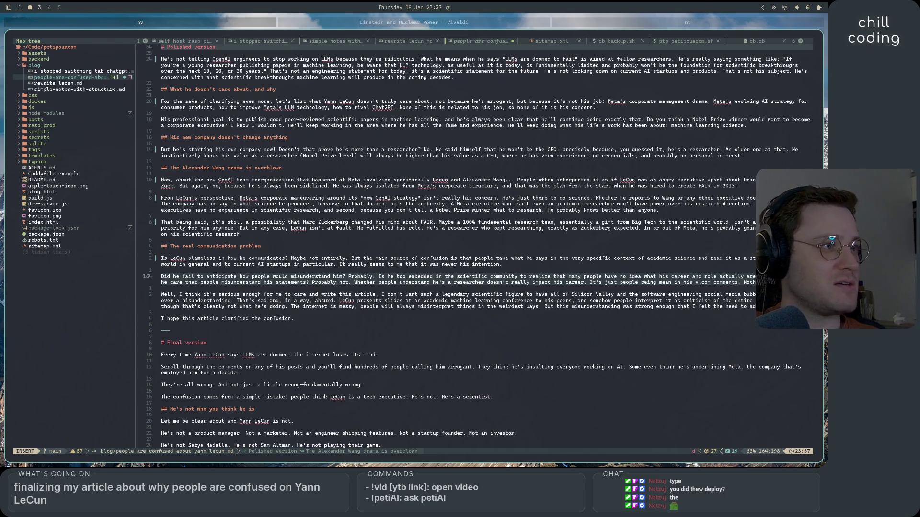
pyautogui.write('? Does')
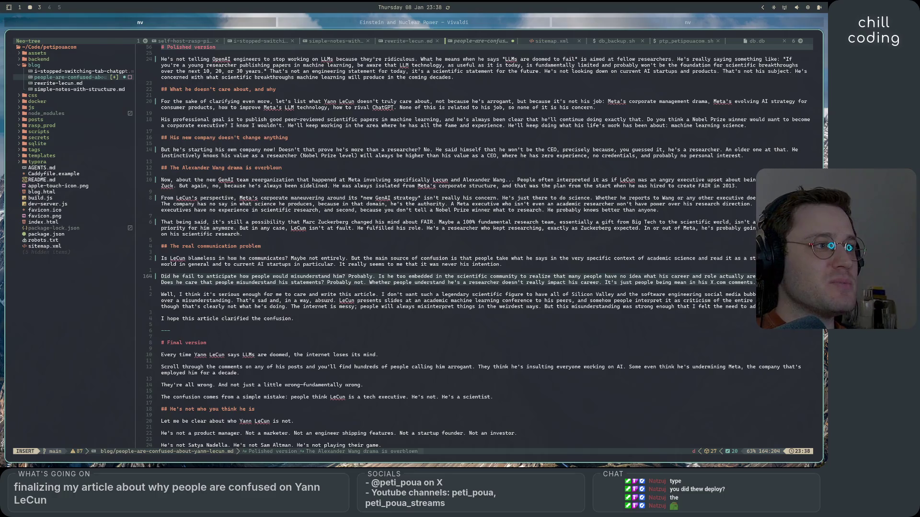
pyautogui.click(606, 283)
pyautogui.write('For him, i')
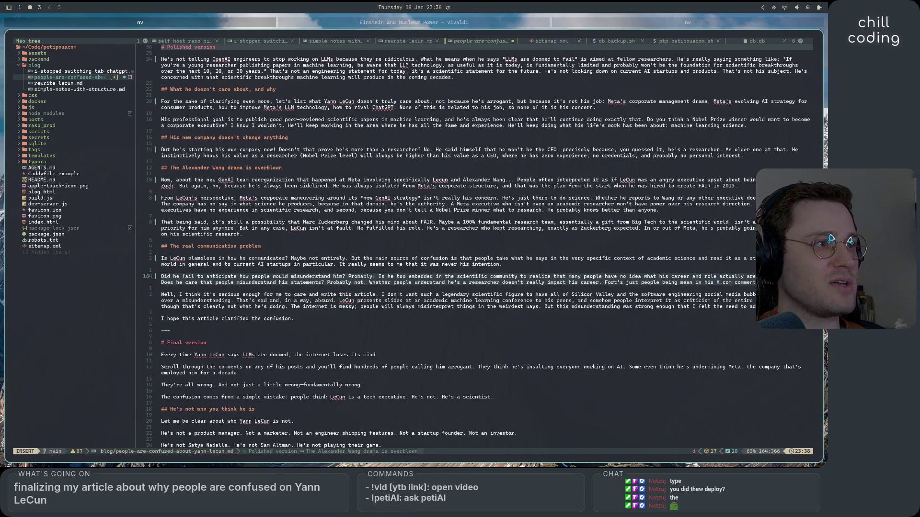
pyautogui.press('Delete')
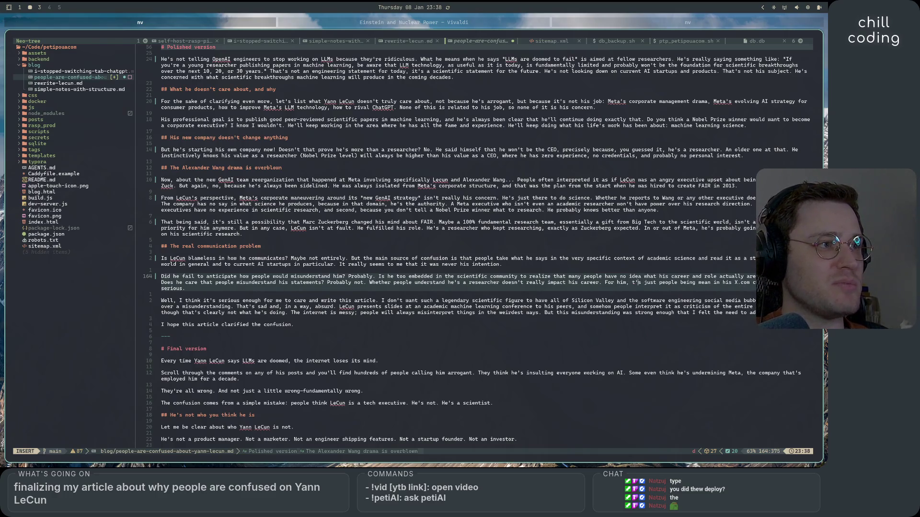
pyautogui.press('Right')
pyautogui.press('Right')
pyautogui.press('Right')
pyautogui.write('probably')
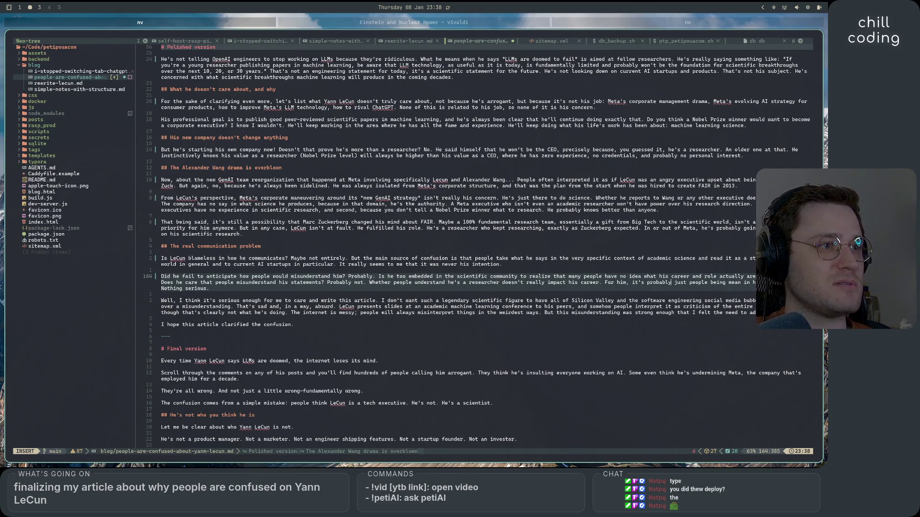
pyautogui.click(532, 282)
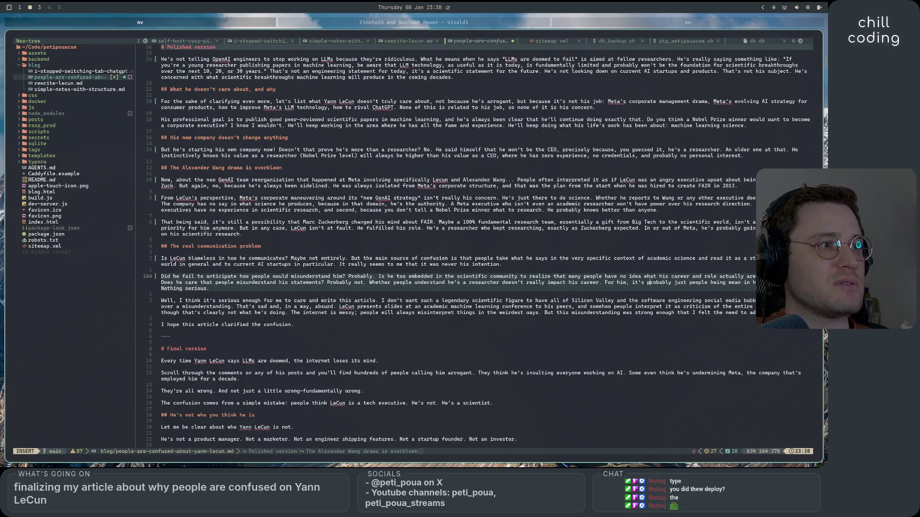
pyautogui.click(750, 282)
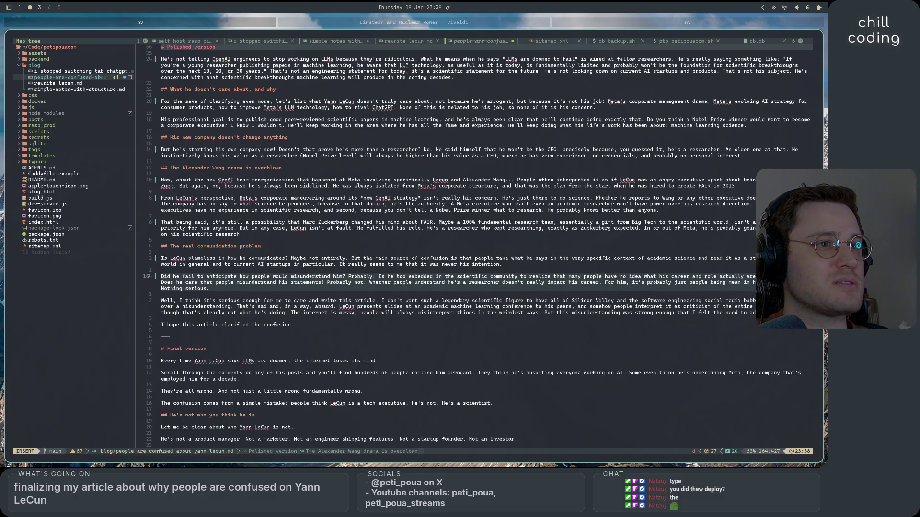
pyautogui.press('Down')
pyautogui.press('Down')
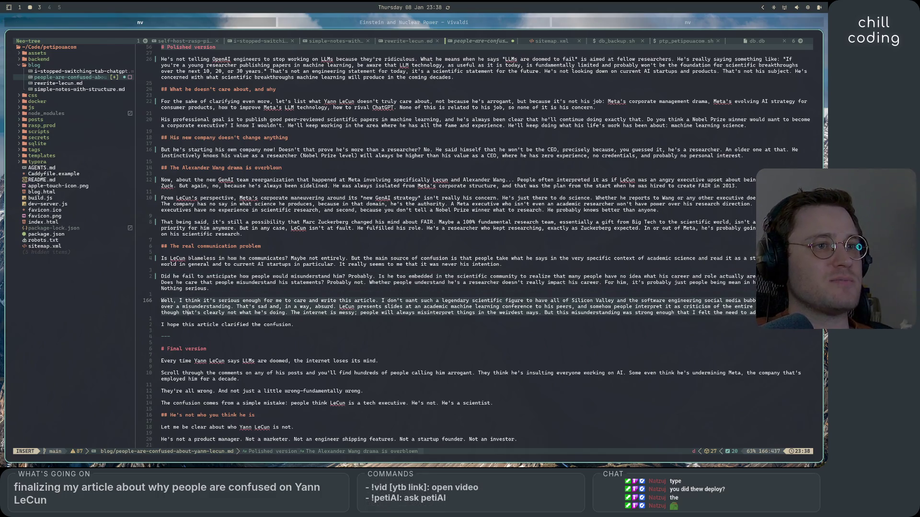
# - Insert the parenthetical '(a bit grandiloquent)' after 'misunderstanding.' in the closing paragraph
pyautogui.scroll(-2, 422, 295)
pyautogui.scroll(2, 380, 312)
pyautogui.click(347, 312)
pyautogui.press('Home')
pyautogui.hotkey('ctrl', 'Right')
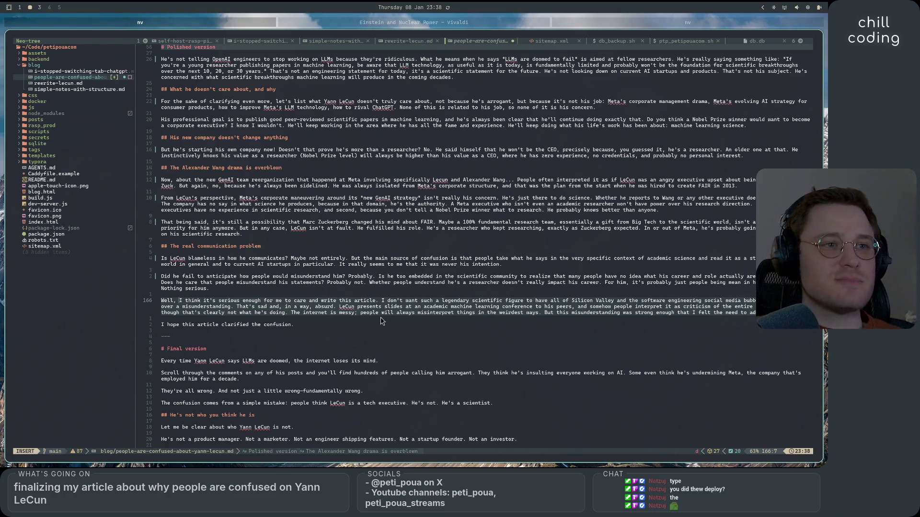
pyautogui.click(238, 314)
pyautogui.press('Right')
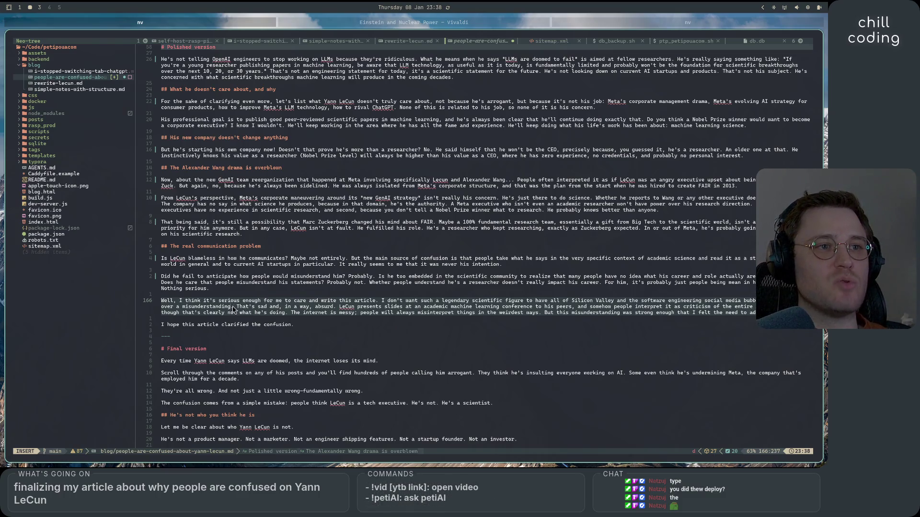
pyautogui.write('(a bit) ')
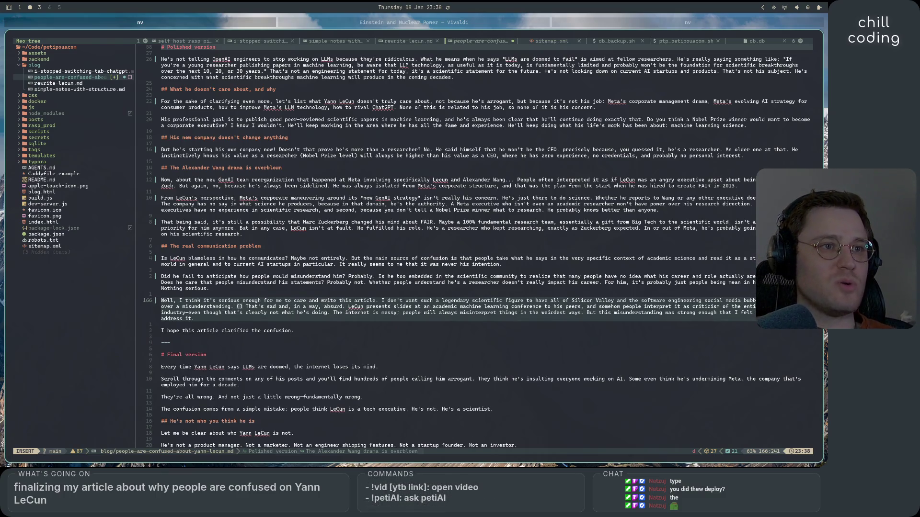
pyautogui.write('randilo')
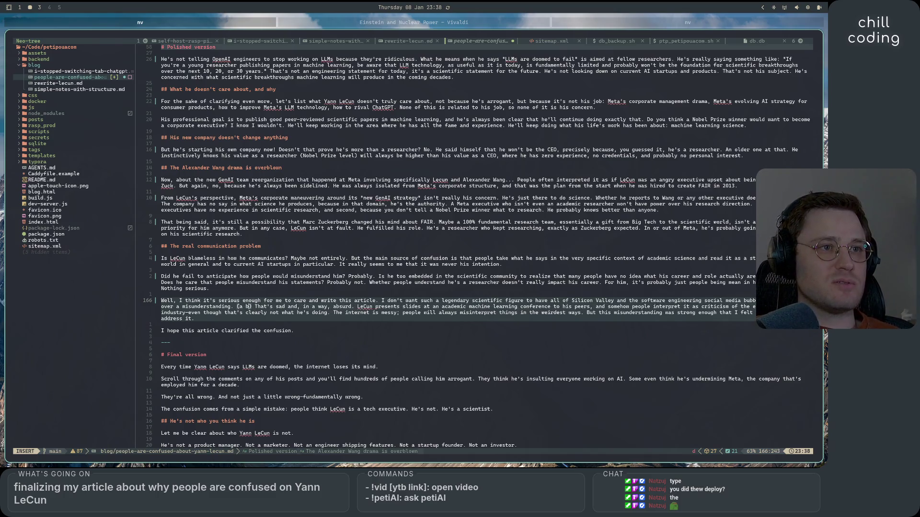
pyautogui.write('quent')
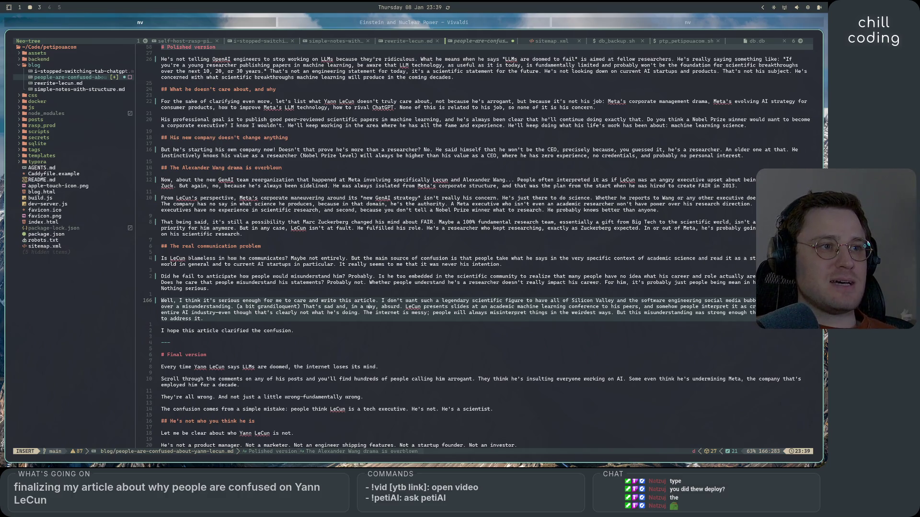
pyautogui.click(266, 307)
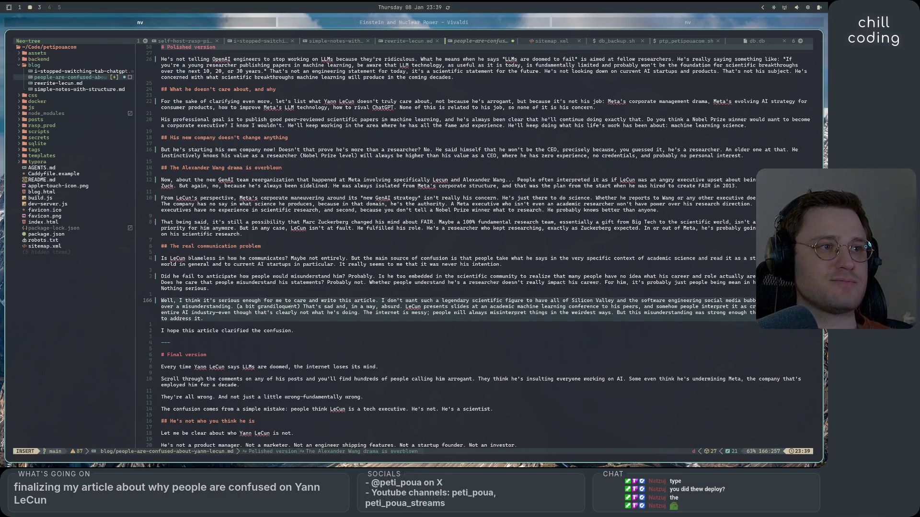
pyautogui.click(299, 307)
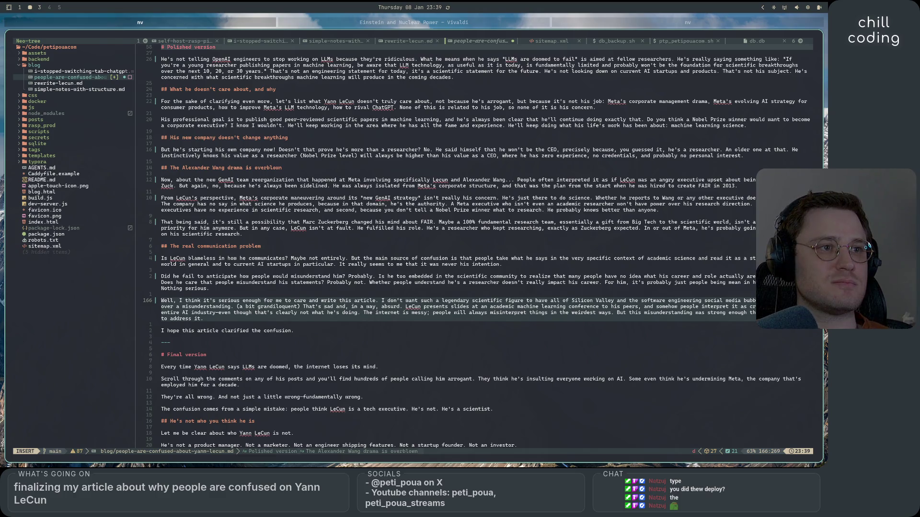
pyautogui.click(481, 307)
pyautogui.click(662, 307)
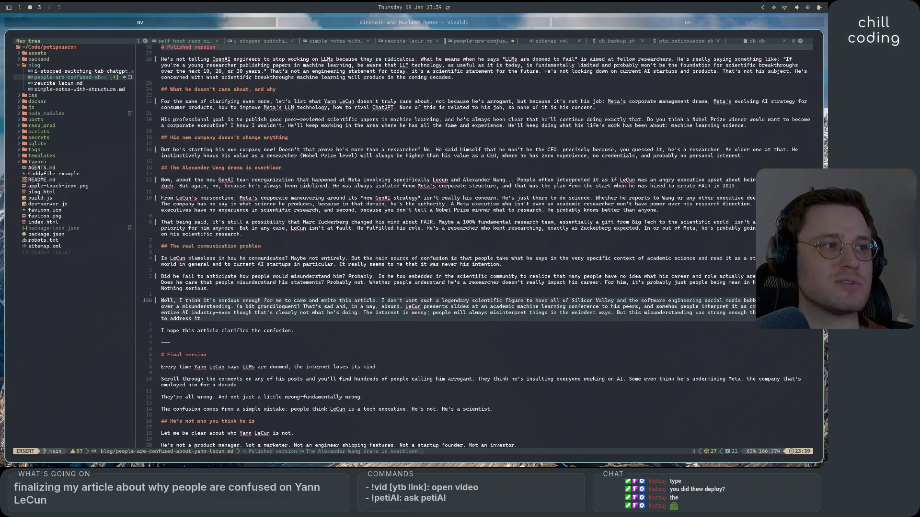
pyautogui.press('Left')
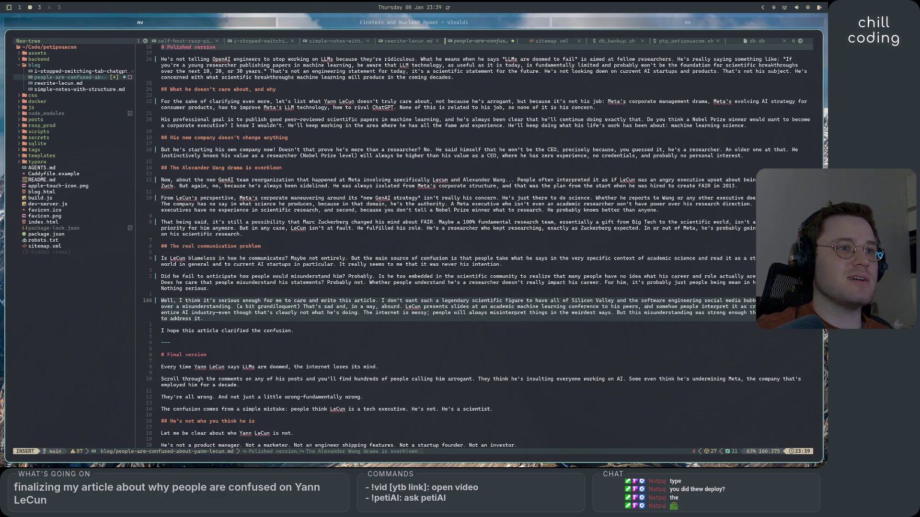
pyautogui.click(708, 307)
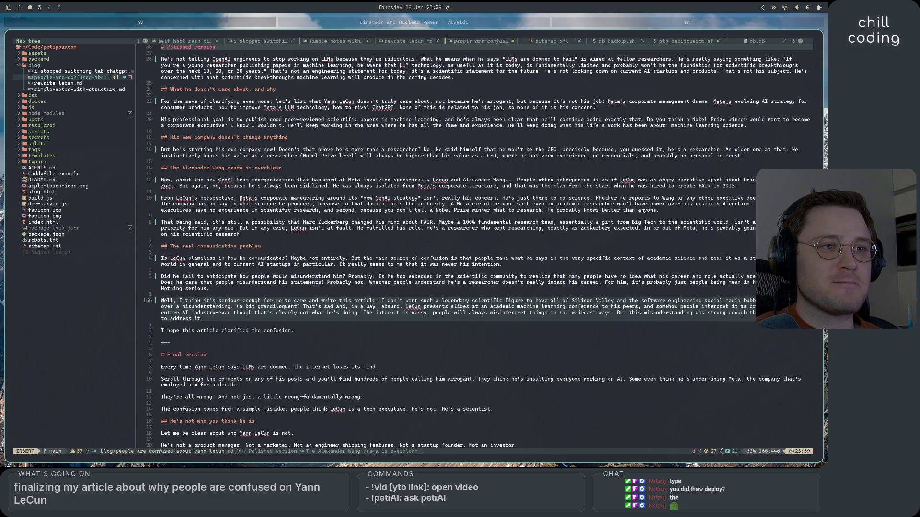
pyautogui.write(',')
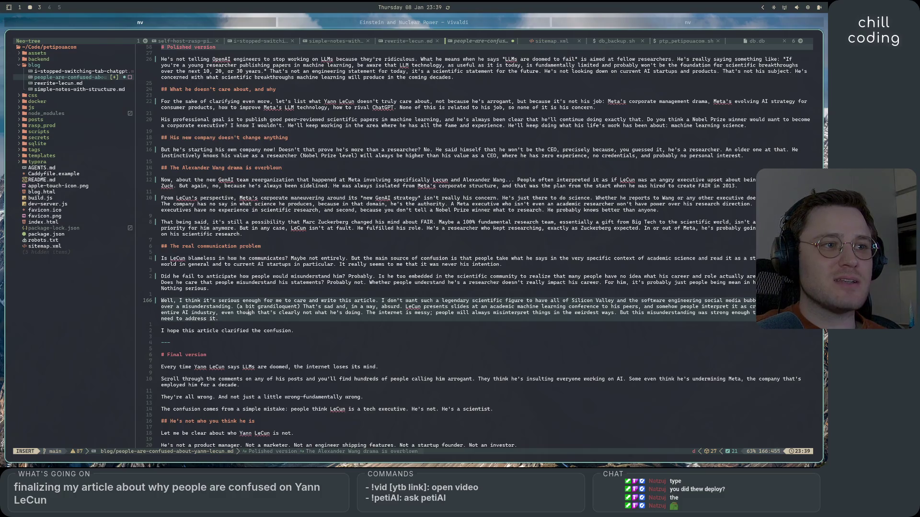
# - Reword 'The internet is messy;' to 'I get that the internet is messy and that'
pyautogui.click(489, 312)
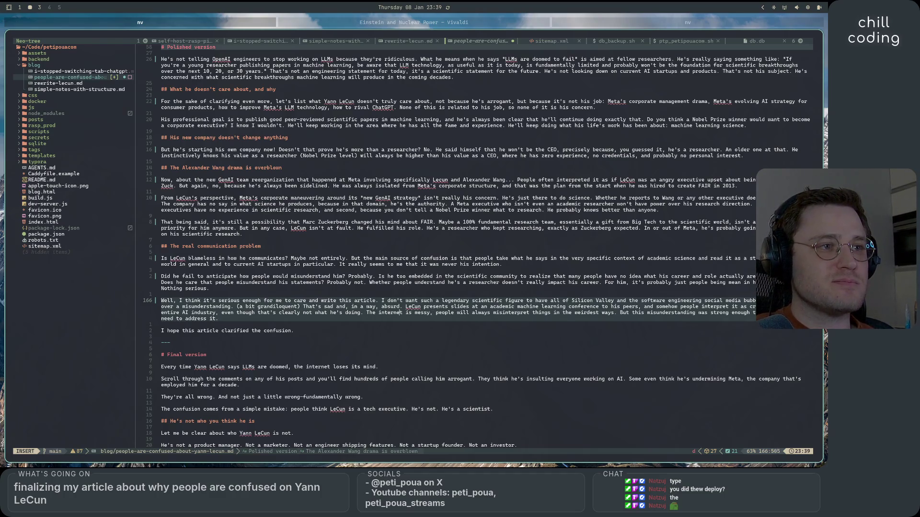
pyautogui.press('BackSpace')
pyautogui.write('I get that ')
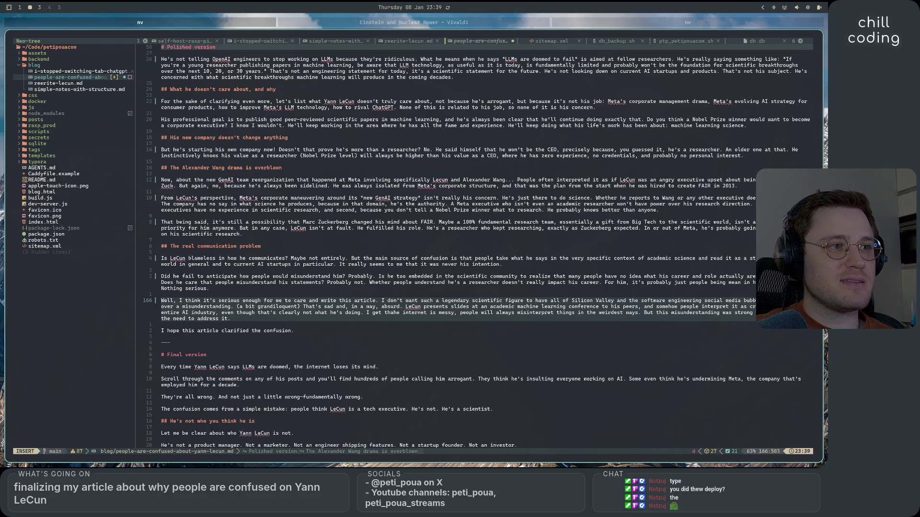
pyautogui.write('t')
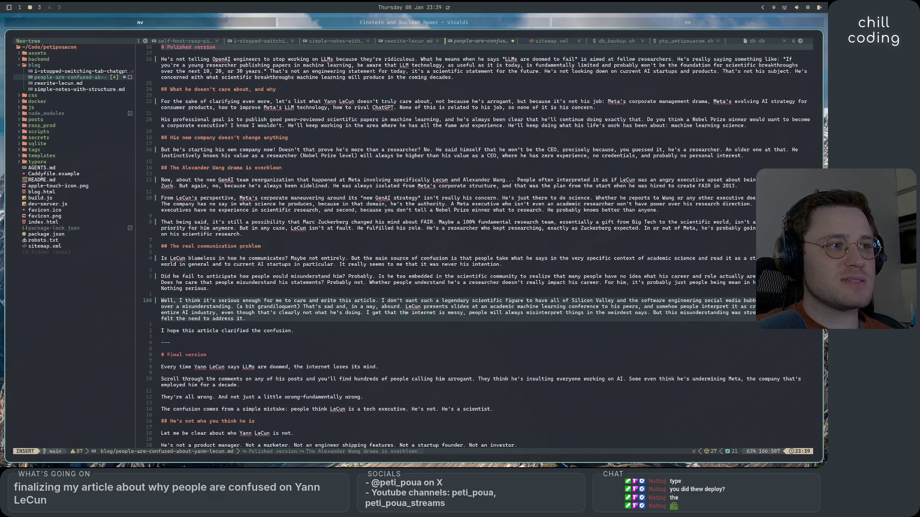
pyautogui.press('BackSpace')
pyautogui.write('and that')
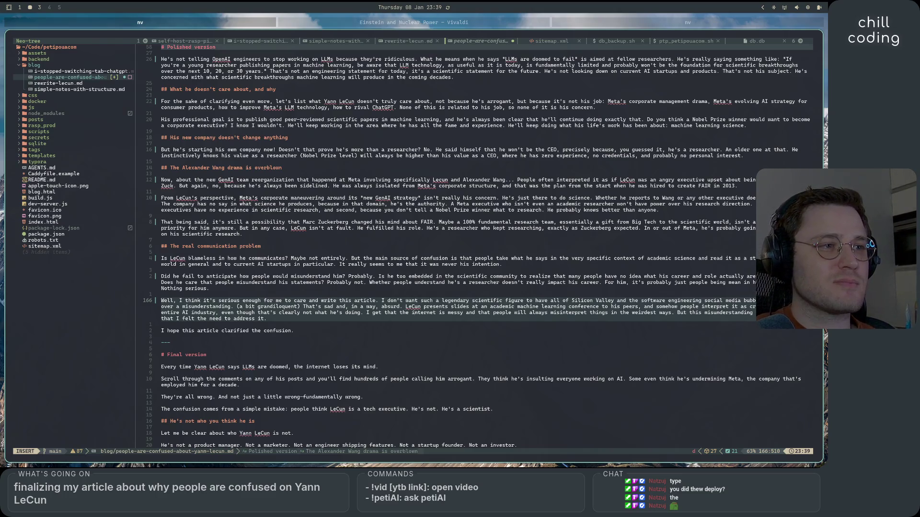
pyautogui.press('BackSpace')
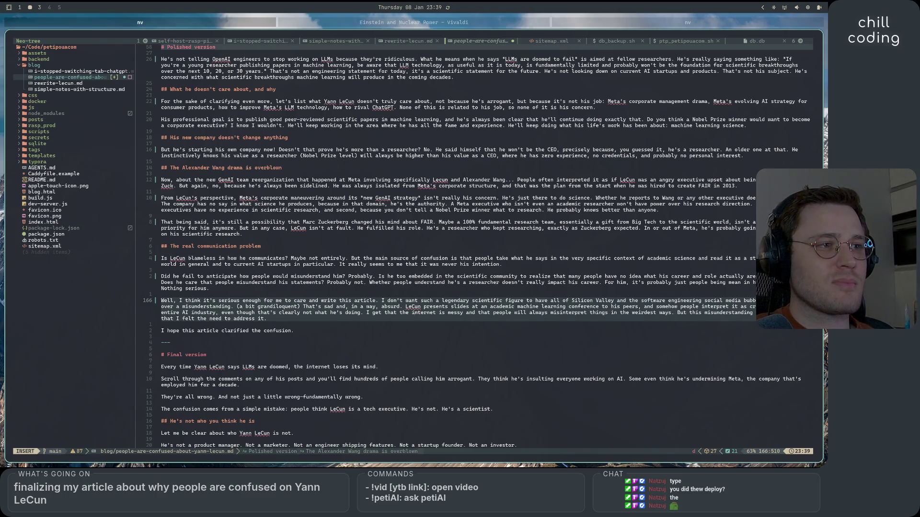
pyautogui.click(451, 312)
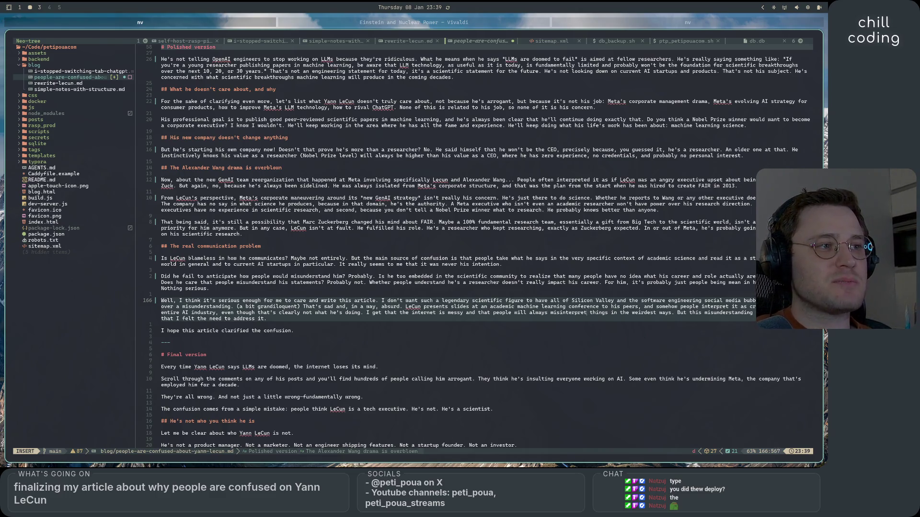
pyautogui.click(678, 312)
pyautogui.click(208, 318)
pyautogui.press('Down')
pyautogui.press('Down')
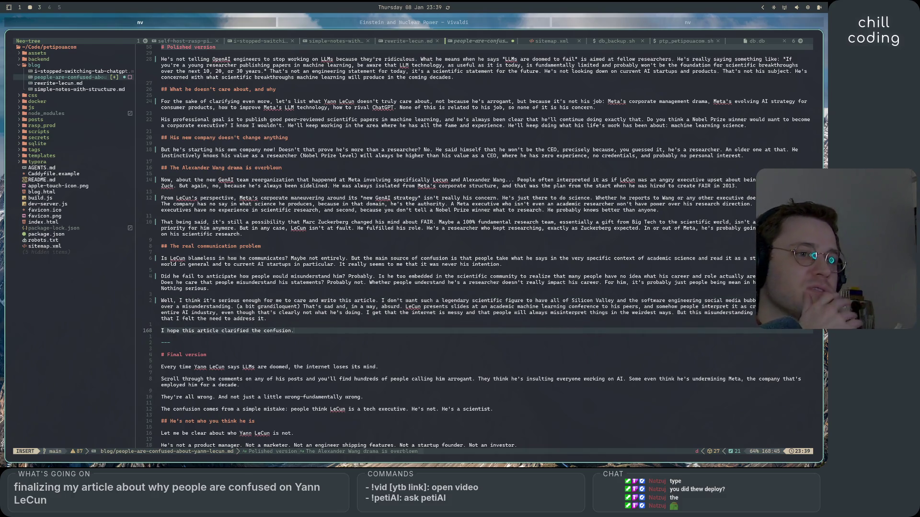
pyautogui.scroll(-6, 281, 339)
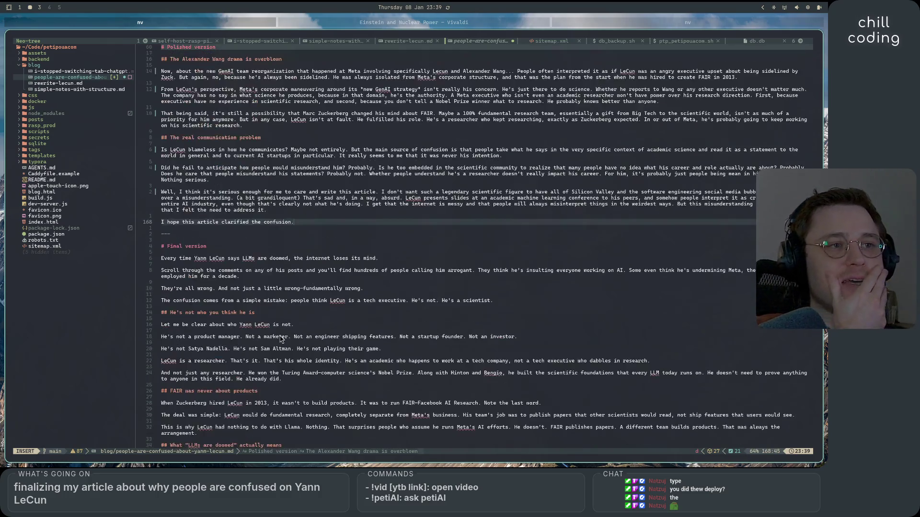
pyautogui.scroll(-5, 282, 339)
pyautogui.scroll(8, 281, 339)
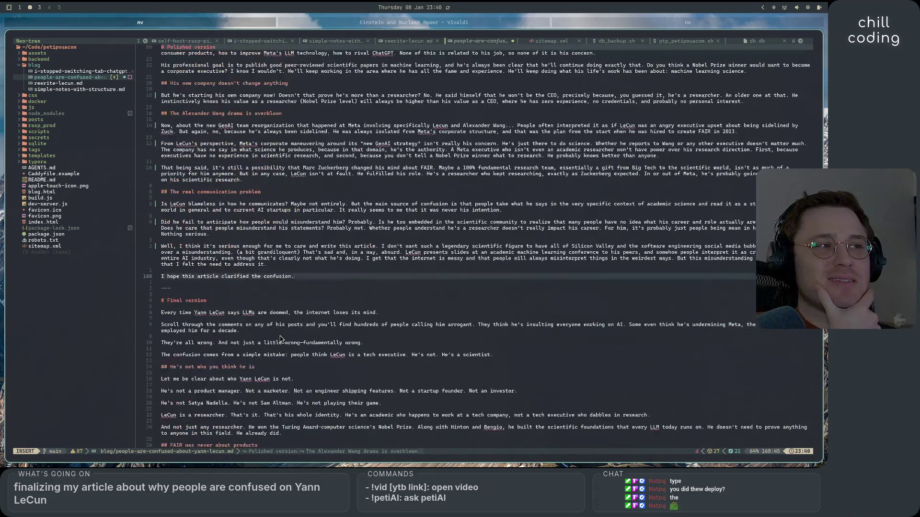
pyautogui.scroll(-8, 281, 339)
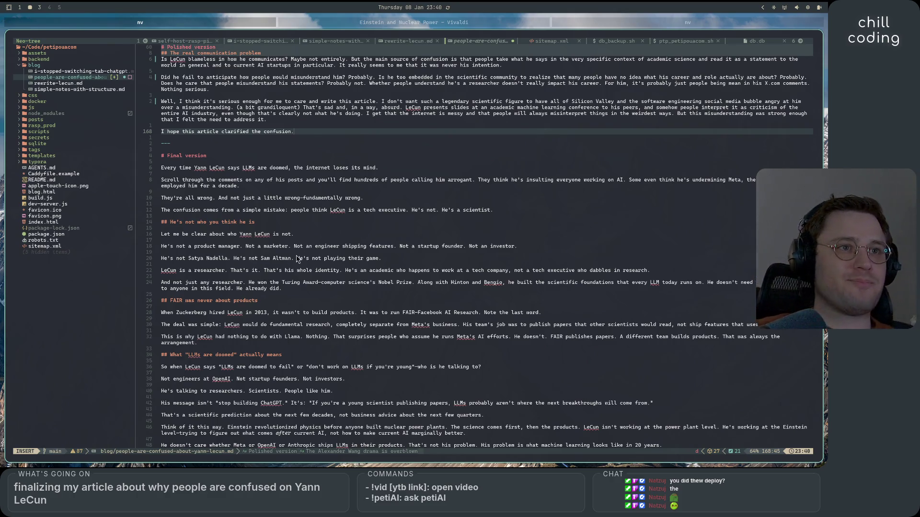
pyautogui.scroll(-3, 297, 259)
pyautogui.scroll(-8, 298, 259)
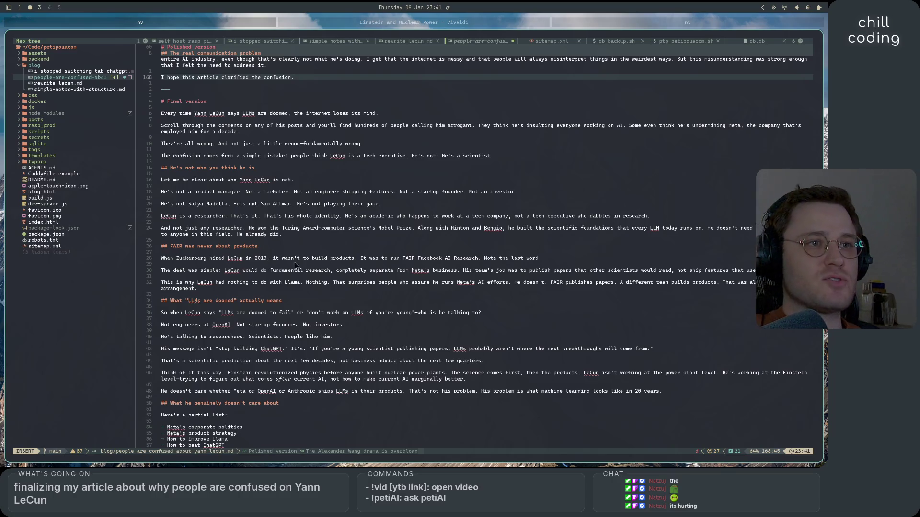
pyautogui.click(302, 270)
pyautogui.scroll(5, 316, 317)
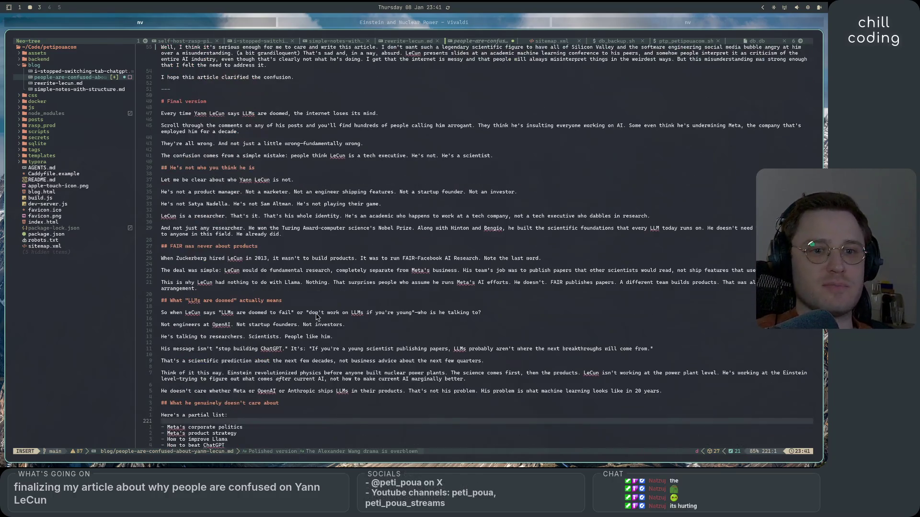
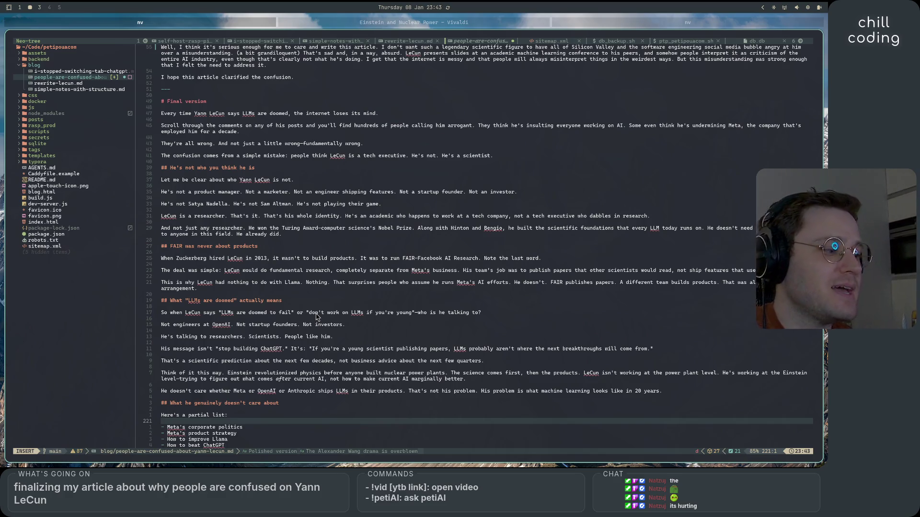
# - Insert '(and others)' after 'Bengio' in the researcher paragraph on line 192
pyautogui.click(501, 228)
pyautogui.write('()')
pyautogui.write('and others')
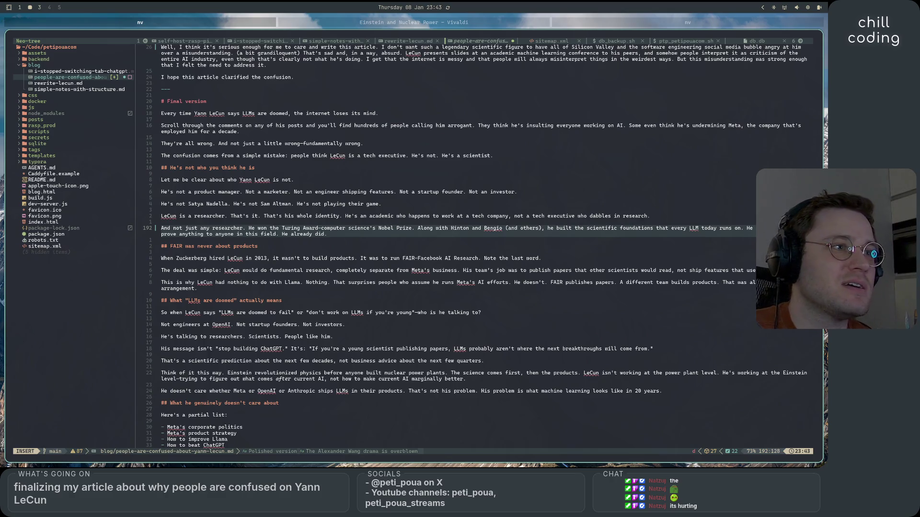
pyautogui.click(520, 228)
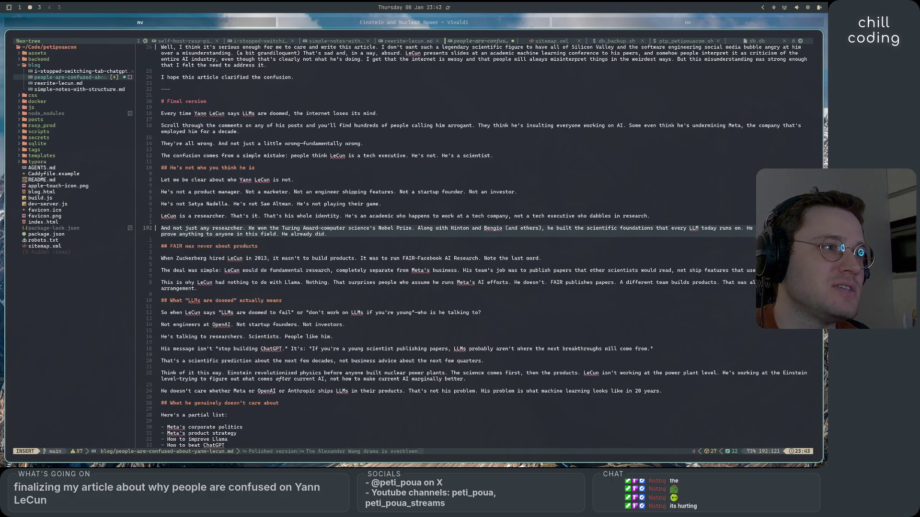
pyautogui.click(701, 228)
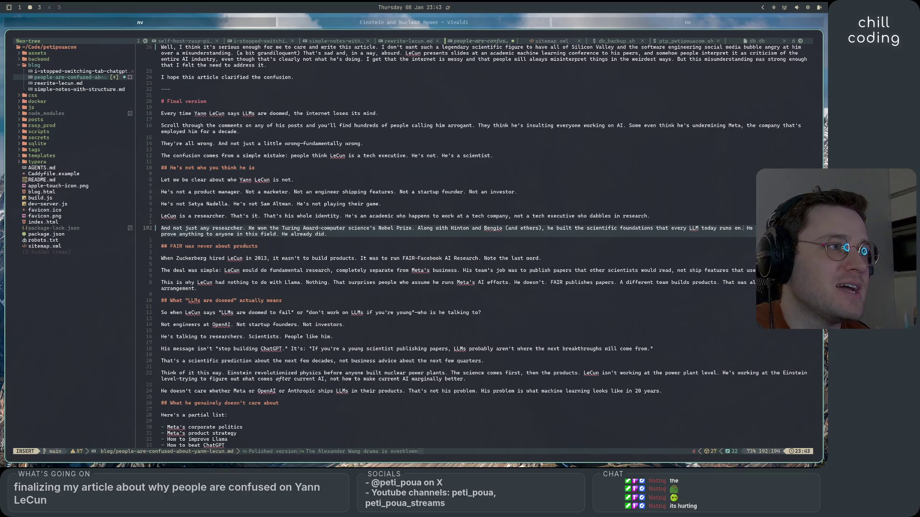
# - Select the researcher paragraph's closing sentence for removal
pyautogui.click(181, 234)
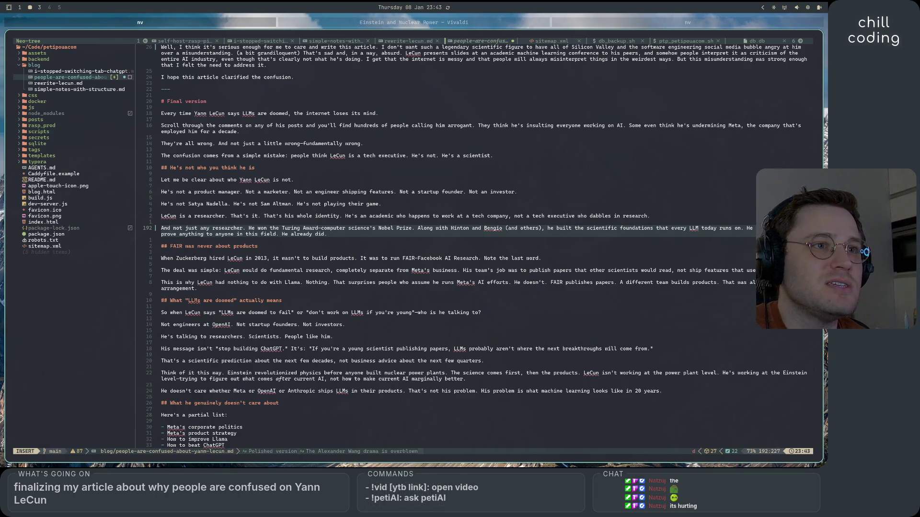
pyautogui.click(298, 234)
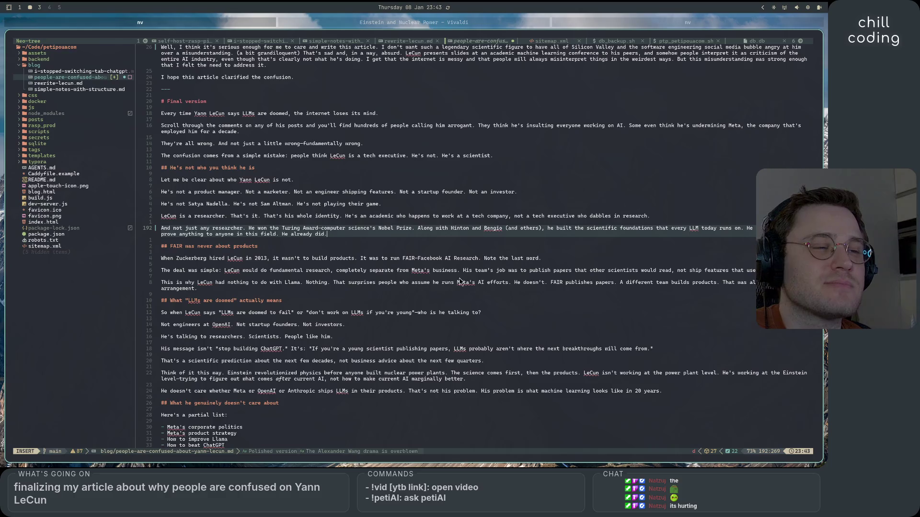
pyautogui.click(403, 240)
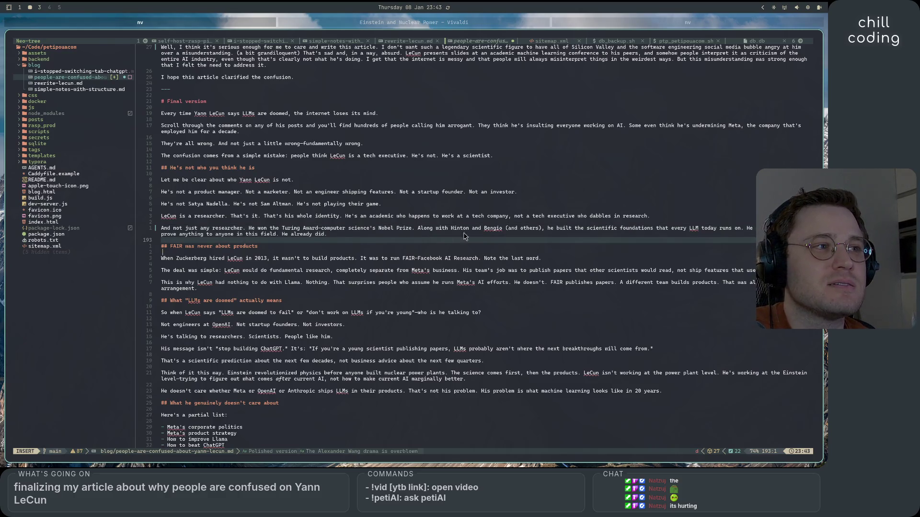
pyautogui.click(542, 229)
pyautogui.moveTo(747, 229); pyautogui.dragTo(327, 234)
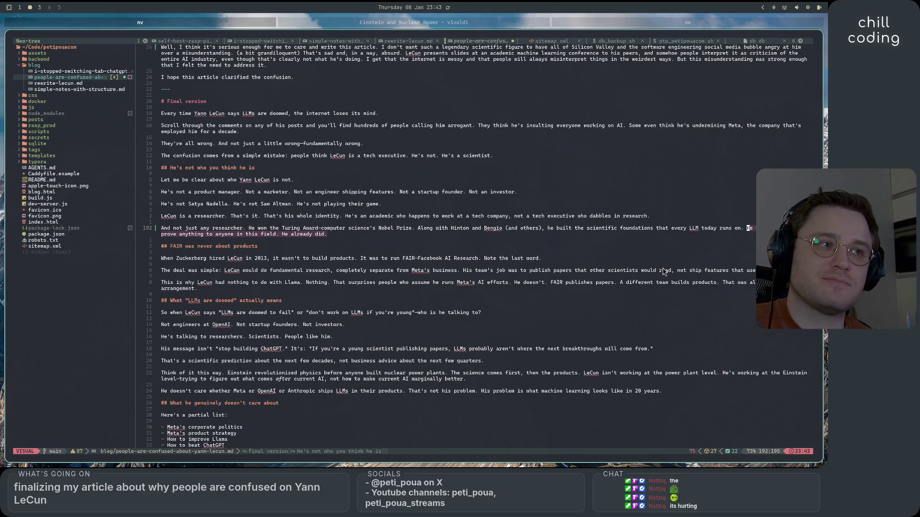
# - Delete the selected closing sentence so the paragraph ends at 'every LLM today runs on.'
pyautogui.press('c')
pyautogui.press('Down')
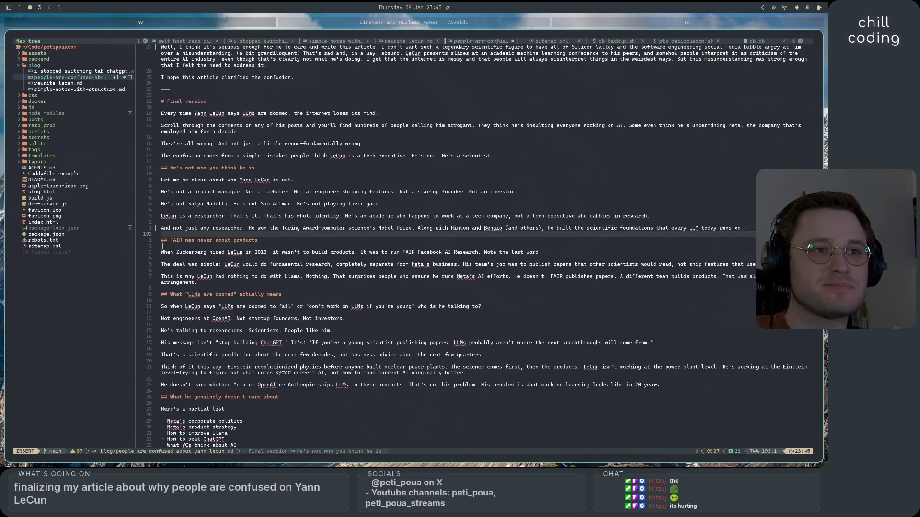
pyautogui.scroll(-10, 669, 265)
# - Remove the blank lines between the FAIR section paragraphs and around the 'LeCun is a researcher' line
pyautogui.scroll(10, 669, 265)
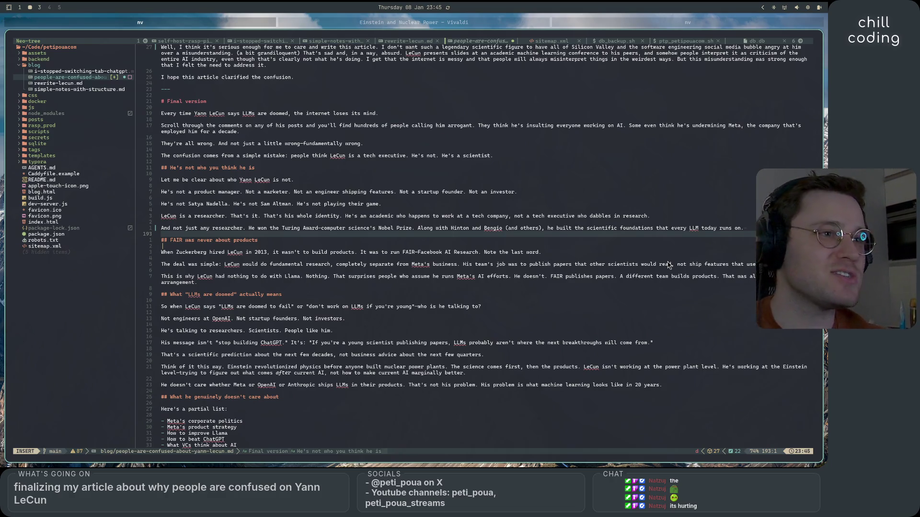
pyautogui.click(601, 272)
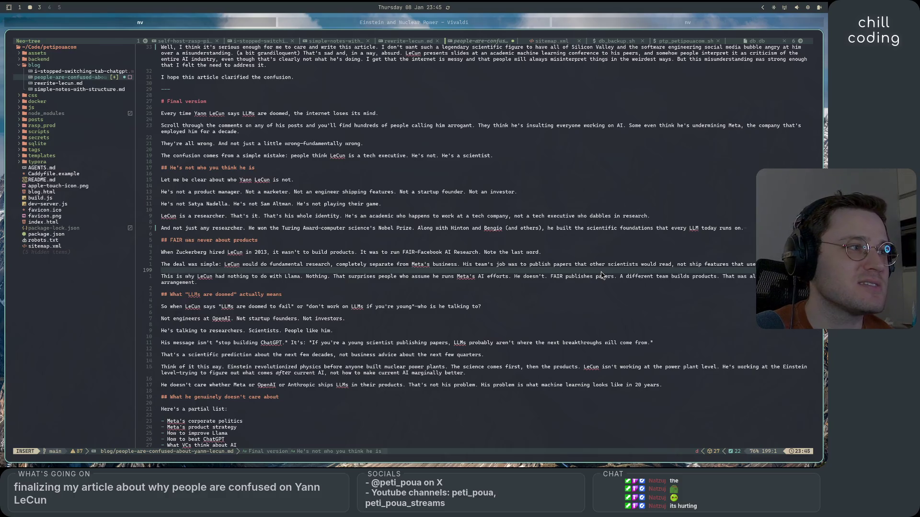
pyautogui.press('BackSpace')
pyautogui.press('Up')
pyautogui.press('BackSpace')
pyautogui.press('Up')
pyautogui.press('Up')
pyautogui.press('Up')
pyautogui.press('Up')
pyautogui.press('BackSpace')
pyautogui.press('Up')
pyautogui.press('Up')
pyautogui.press('BackSpace')
# - Remove the blank lines between the 'Let me be clear' lines and the opening paragraphs, up to line 174
pyautogui.press('Up')
pyautogui.press('BackSpace')
pyautogui.press('Up')
pyautogui.press('BackSpace')
pyautogui.press('Up')
pyautogui.press('Up')
pyautogui.press('Up')
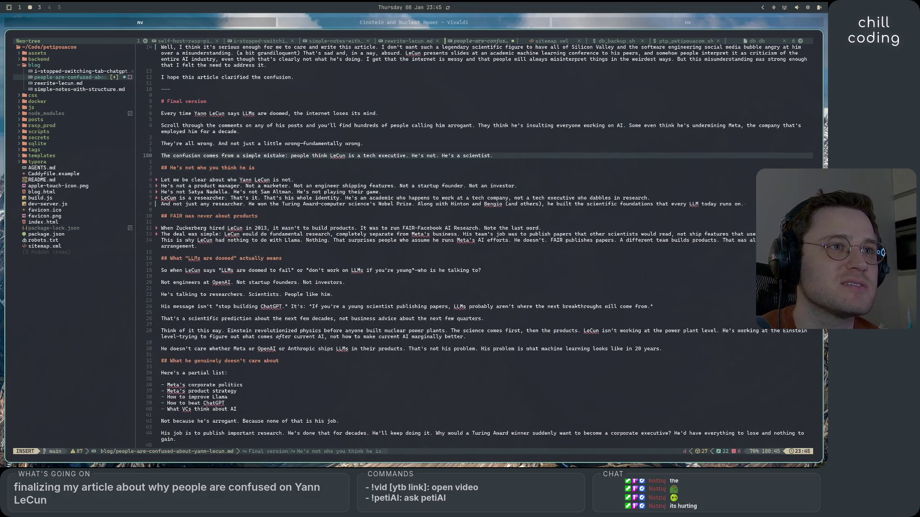
pyautogui.press('Up')
pyautogui.press('BackSpace')
pyautogui.press('Up')
pyautogui.press('BackSpace')
pyautogui.press('Up')
pyautogui.press('Up')
pyautogui.press('Down')
pyautogui.press('BackSpace')
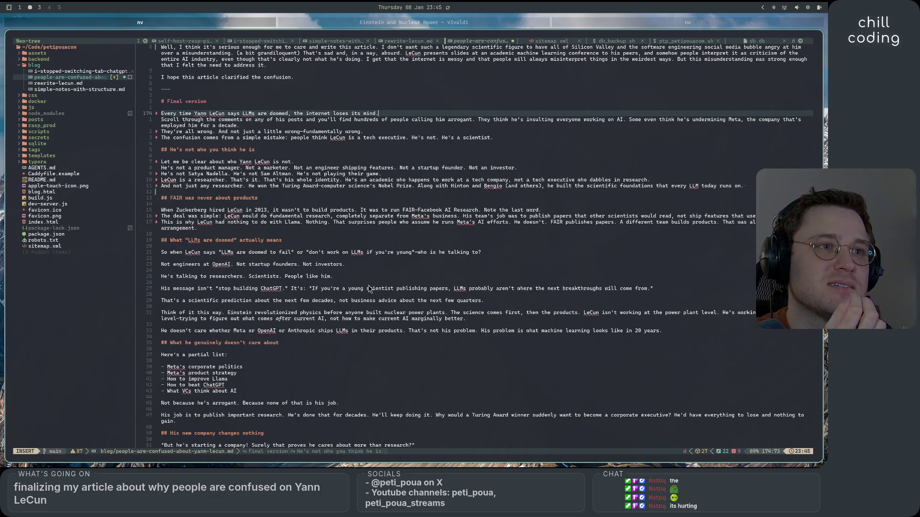
# - Replace the em dash before 'who is he talking to?' on line 195 with a comma
pyautogui.scroll(-1, 388, 307)
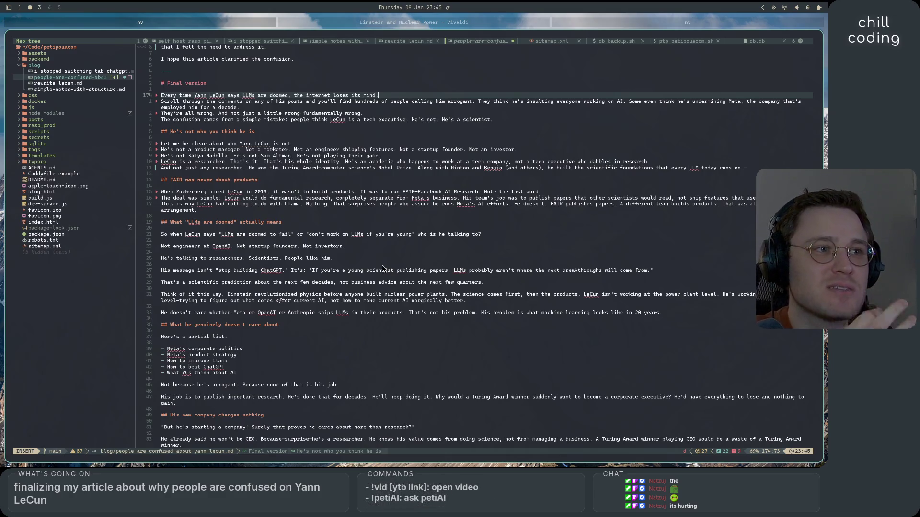
pyautogui.moveTo(419, 234); pyautogui.dragTo(424, 234)
pyautogui.press('i')
pyautogui.press('Left')
pyautogui.press('i')
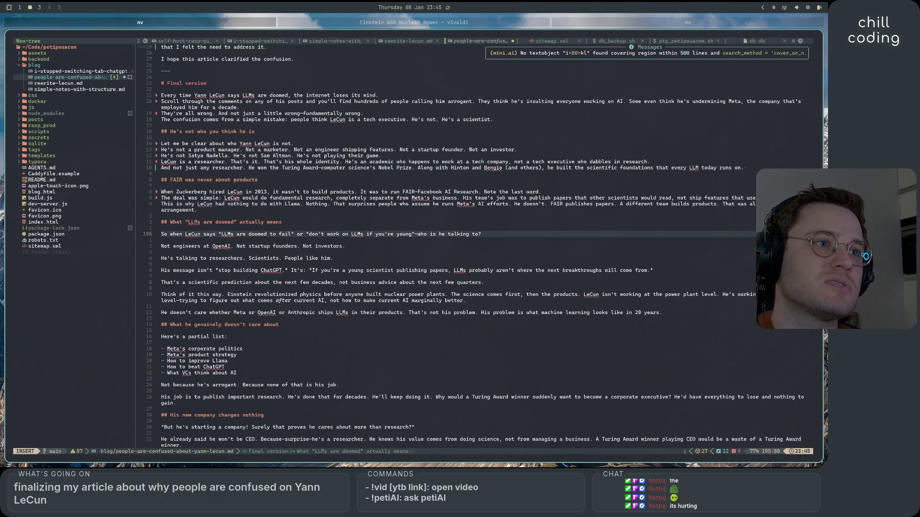
pyautogui.press('BackSpace')
pyautogui.write('w')
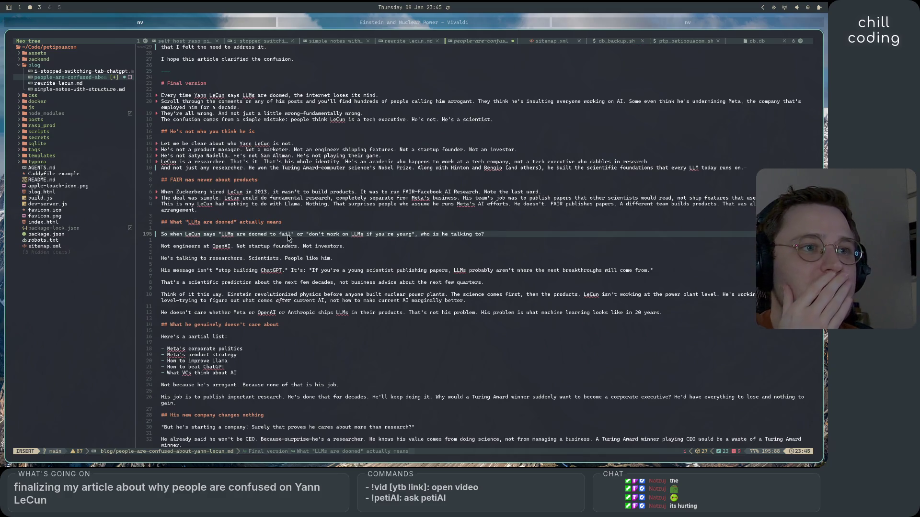
pyautogui.click(200, 248)
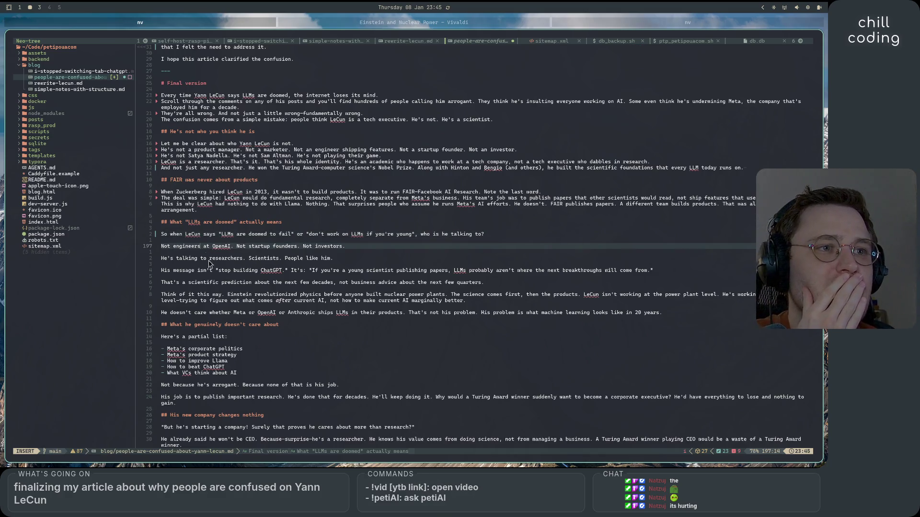
pyautogui.click(174, 247)
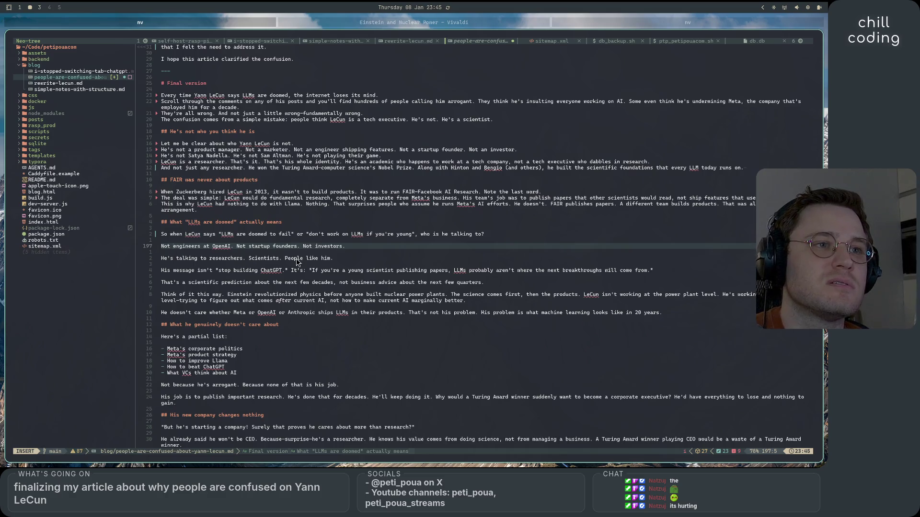